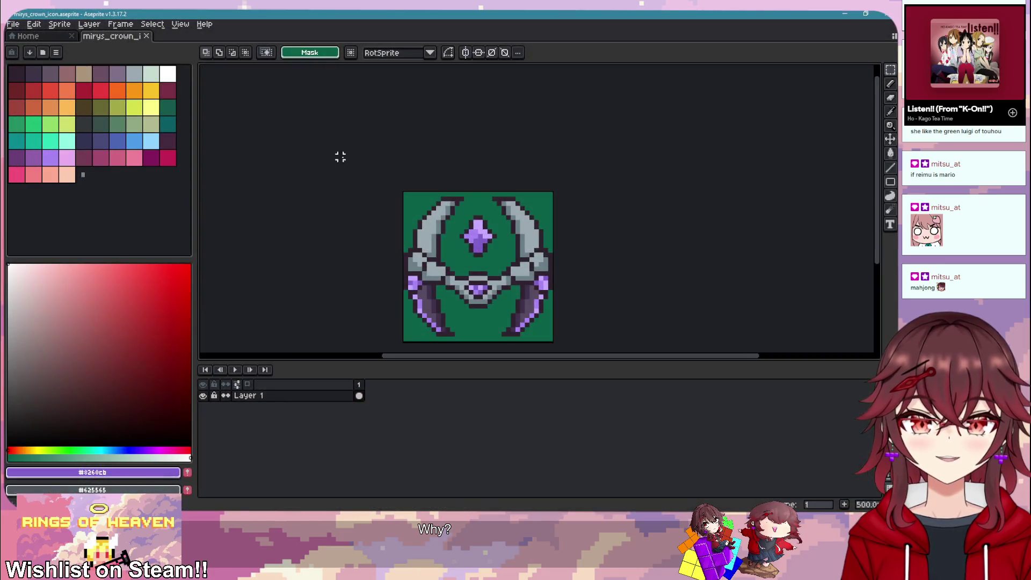
# Step: Glance over the mirys_crown_icon crown sprite in Aseprite, then switch to the Unity editor
pyautogui.moveTo(360, 189); pyautogui.dragTo(350, 149)
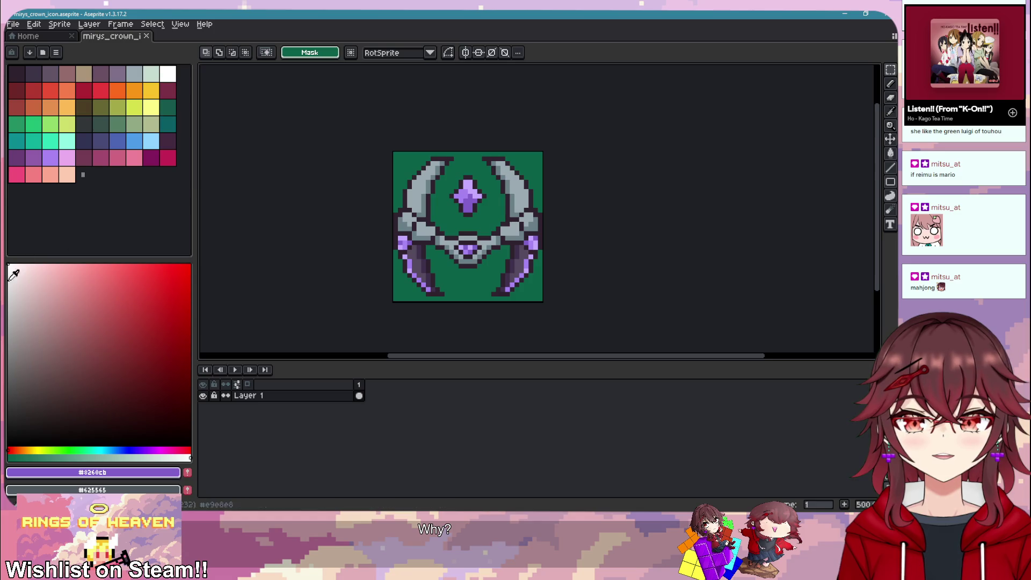
pyautogui.hotkey('alt', 'Tab')
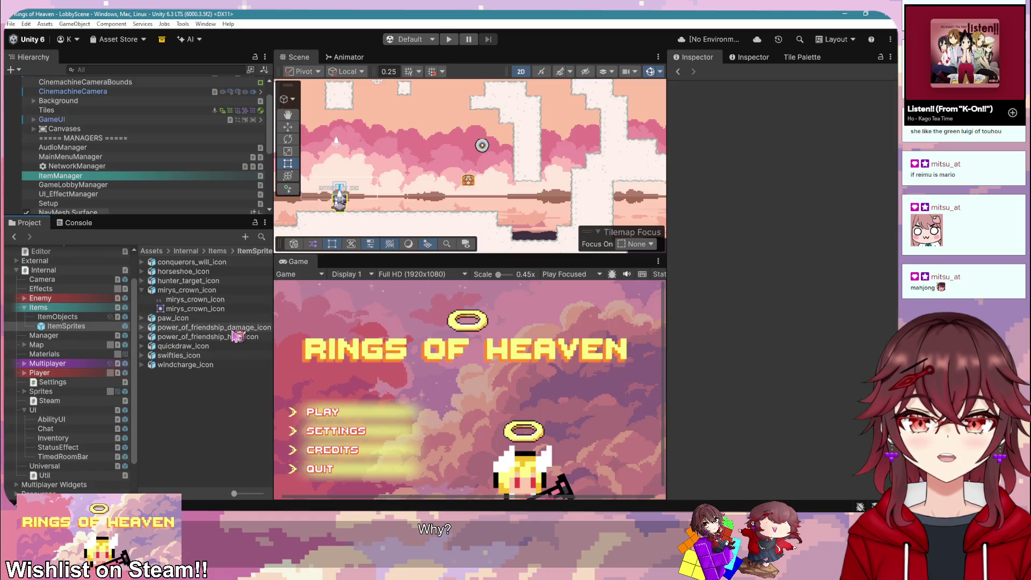
# Step: Set mirys_crown_icon's Pixels Per Unit to 32 and apply the import settings
pyautogui.click(204, 290)
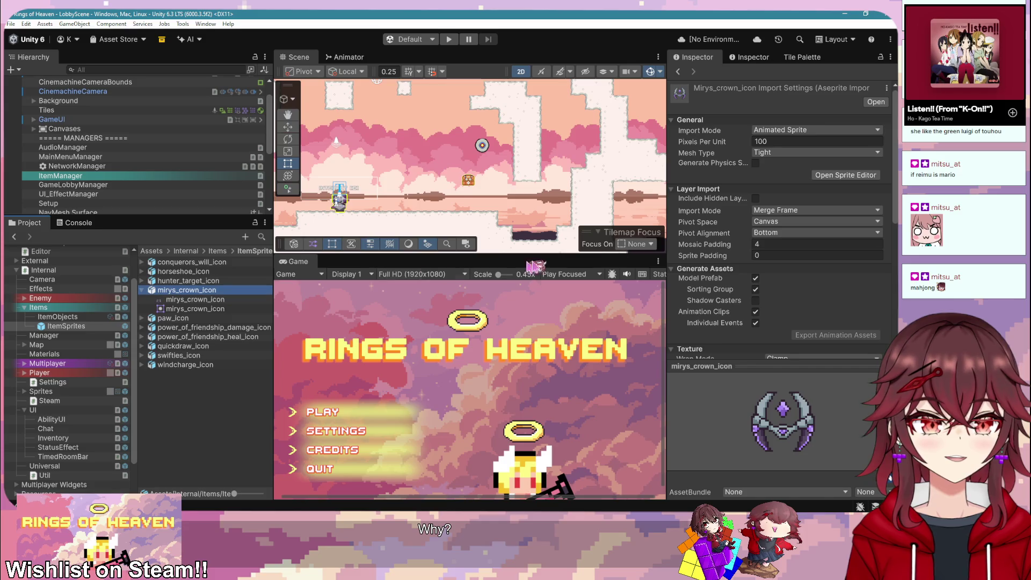
pyautogui.doubleClick(816, 142)
pyautogui.write('16')
pyautogui.scroll(-5, 779, 215)
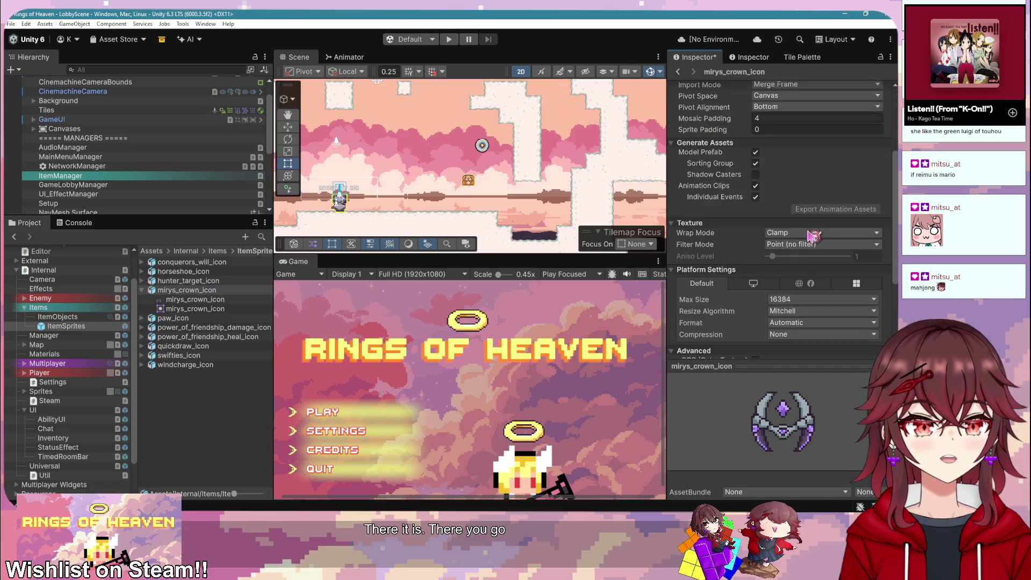
pyautogui.click(875, 327)
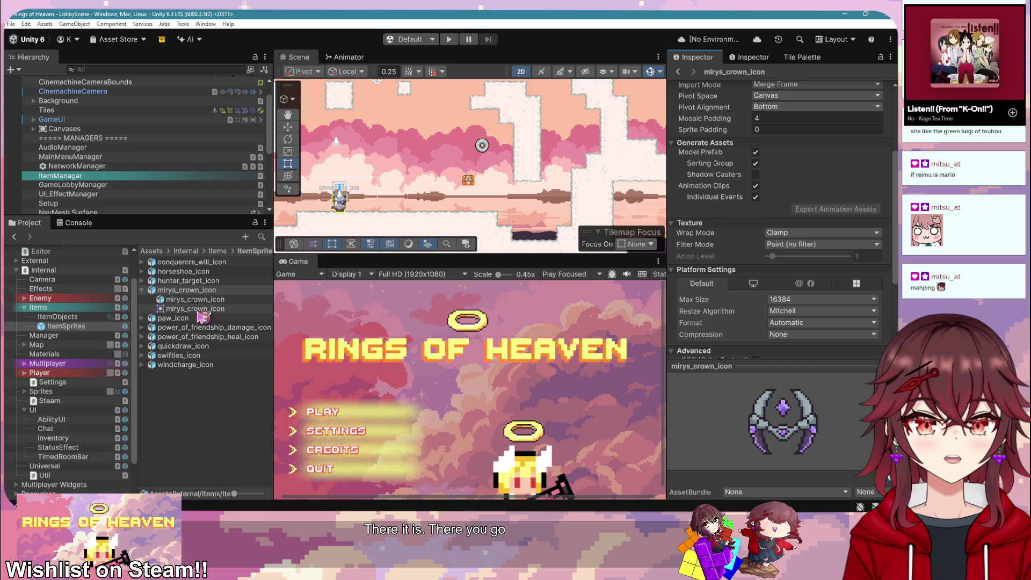
# Step: Compare the generated crown sprite and import settings against the hunter target icon's
pyautogui.click(196, 299)
pyautogui.click(204, 290)
pyautogui.click(188, 280)
pyautogui.click(206, 290)
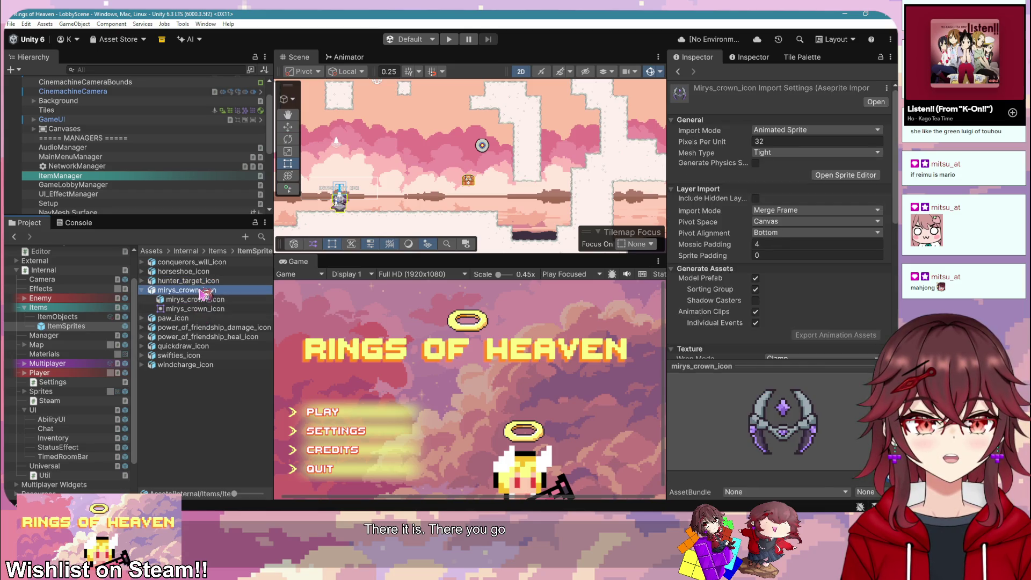
pyautogui.click(180, 281)
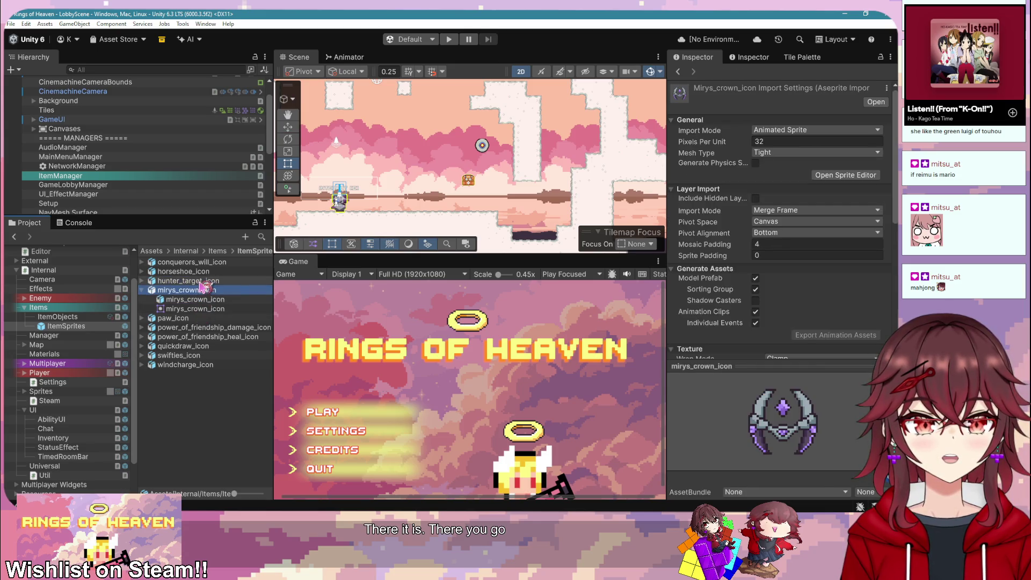
pyautogui.click(175, 290)
# Step: Change the crown icon's Pivot Alignment to Center and apply it
pyautogui.click(790, 233)
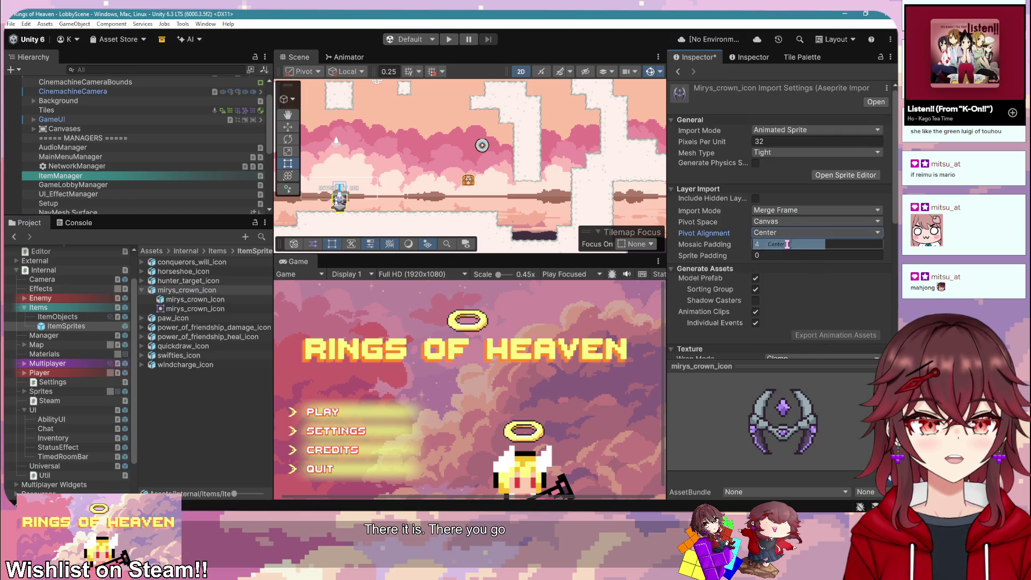
pyautogui.scroll(-5, 784, 247)
pyautogui.scroll(-5, 784, 248)
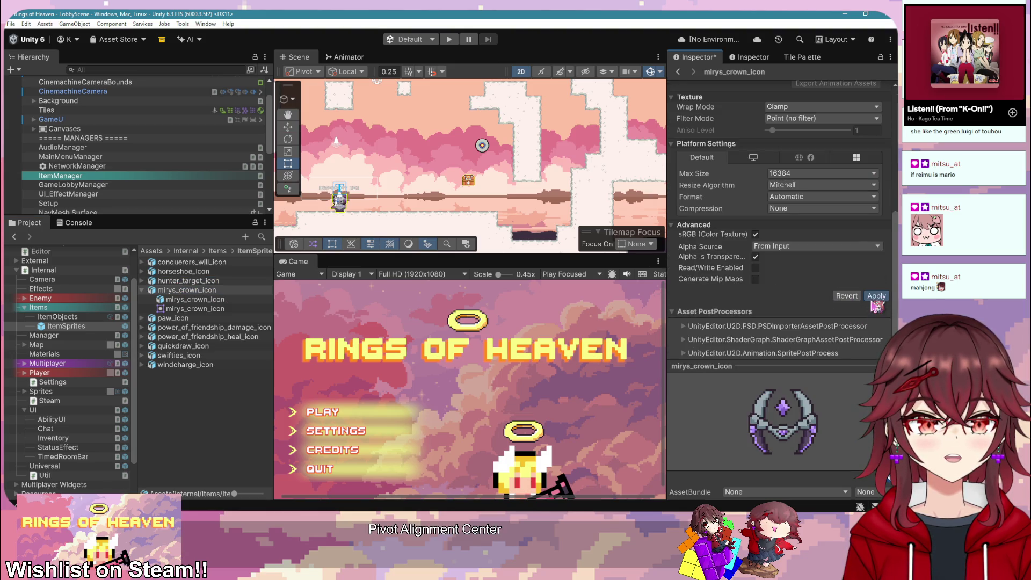
pyautogui.click(872, 299)
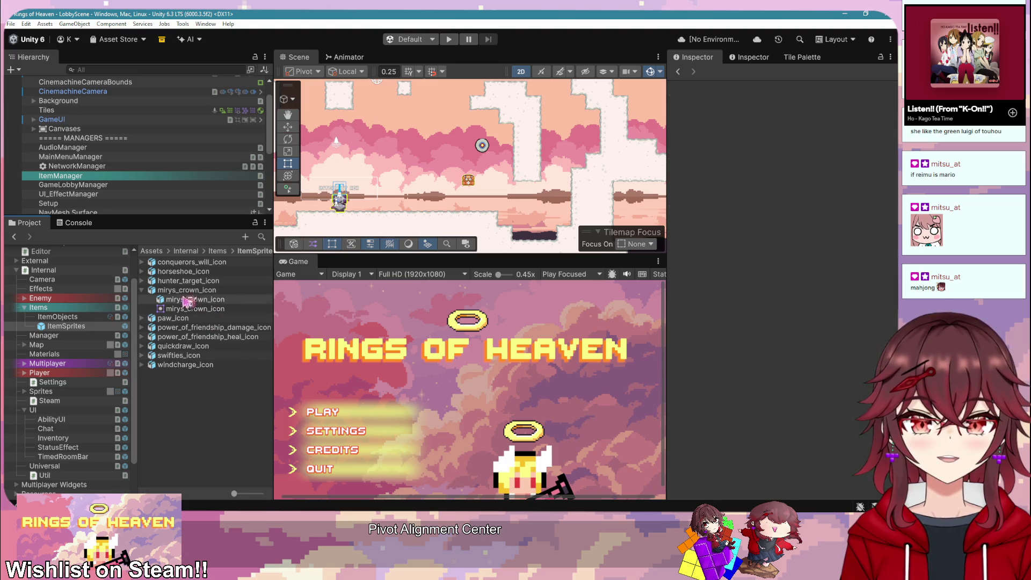
# Step: Collapse the crown's sprite list and select MirysCrown in the ItemObjects folder
pyautogui.click(148, 291)
pyautogui.click(143, 290)
pyautogui.moveTo(172, 290); pyautogui.dragTo(80, 322)
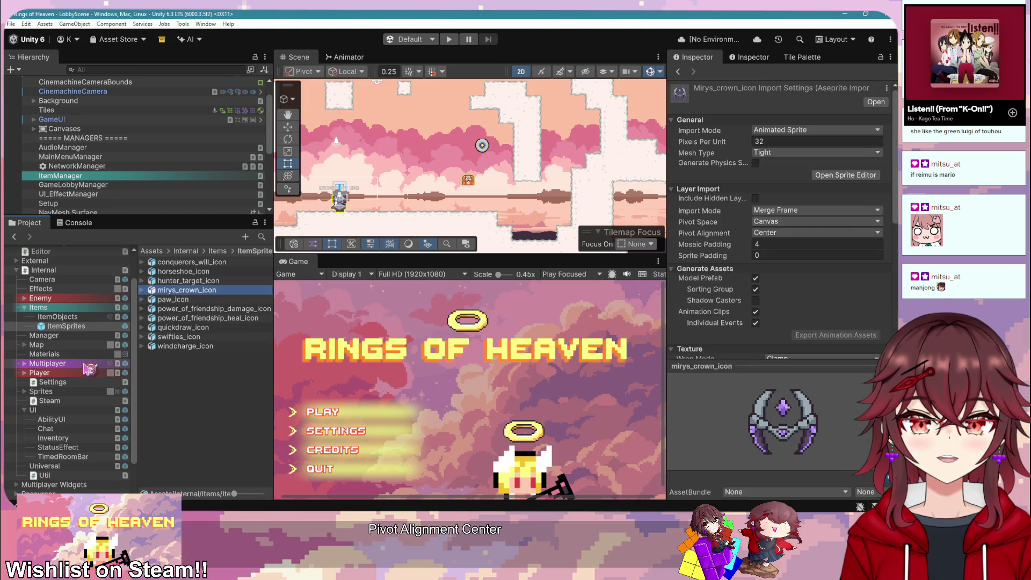
pyautogui.click(80, 317)
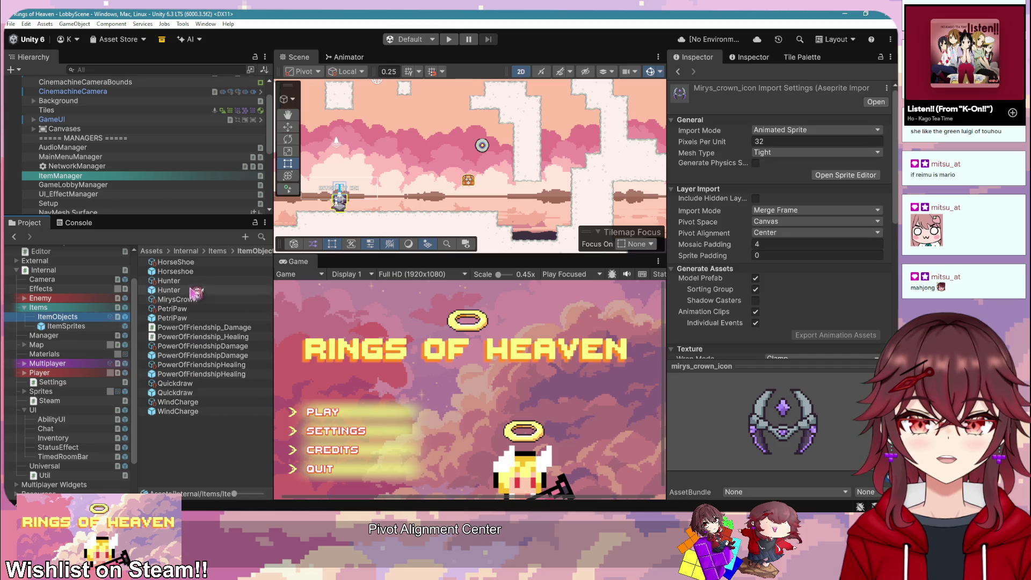
pyautogui.click(214, 300)
# Step: Pick mirys_crown_icon as MirysCrown's Item Icon and enter the name Miry's Crown
pyautogui.click(890, 162)
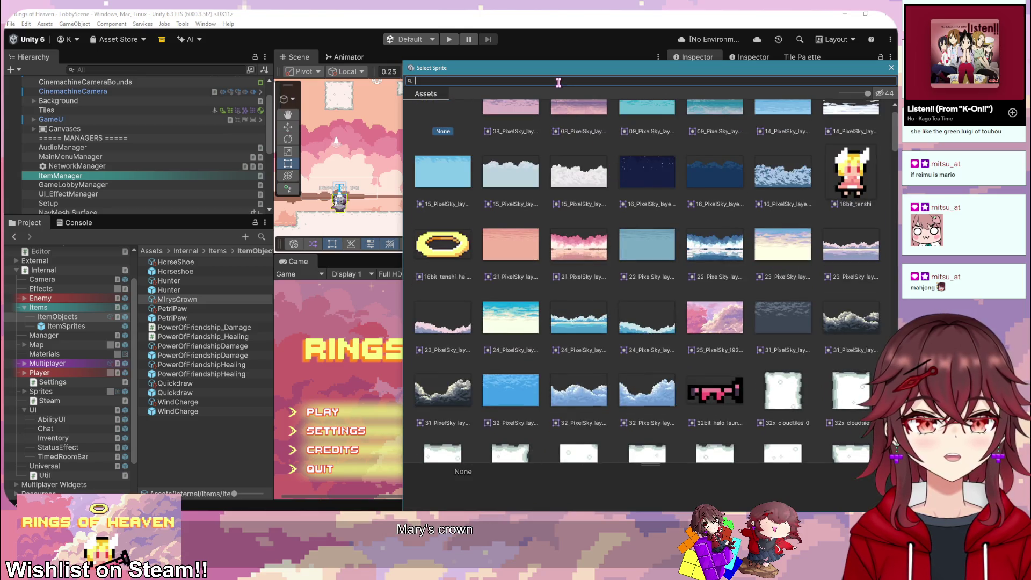
pyautogui.write('mi')
pyautogui.doubleClick(517, 144)
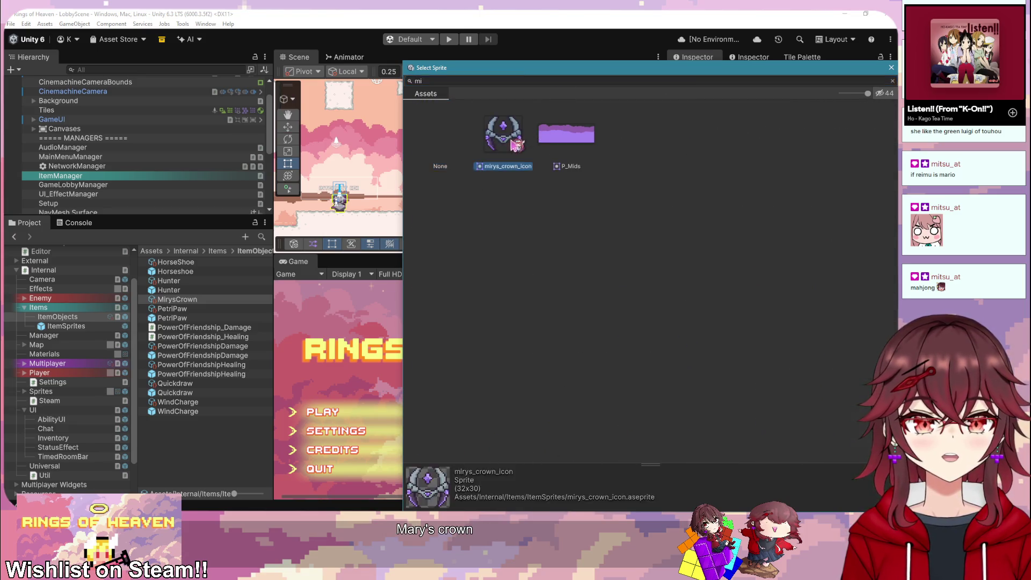
pyautogui.click(781, 140)
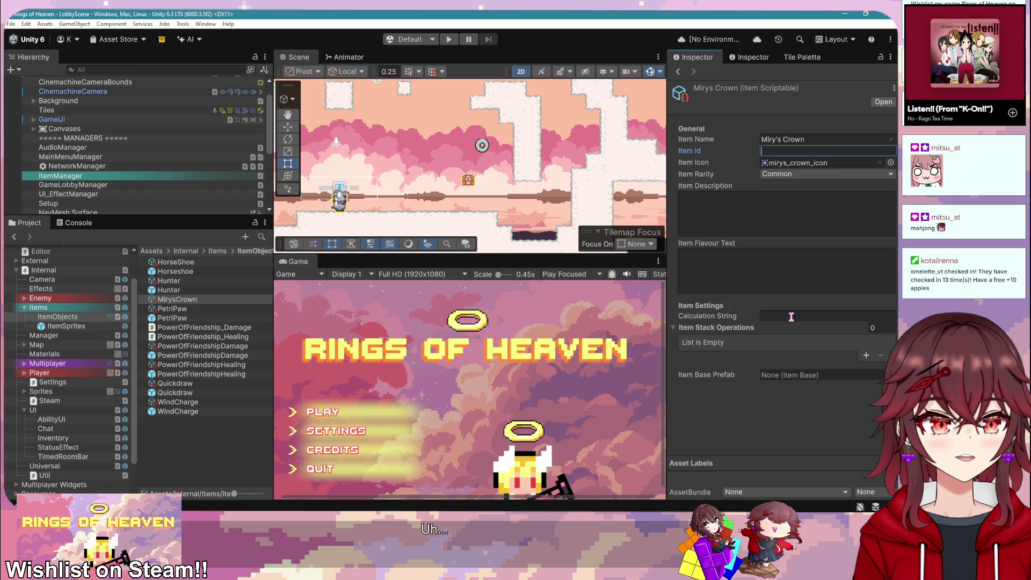
# Step: Copy Petri Paw's description onto MirysCrown and edit it to describe jump height
pyautogui.click(177, 308)
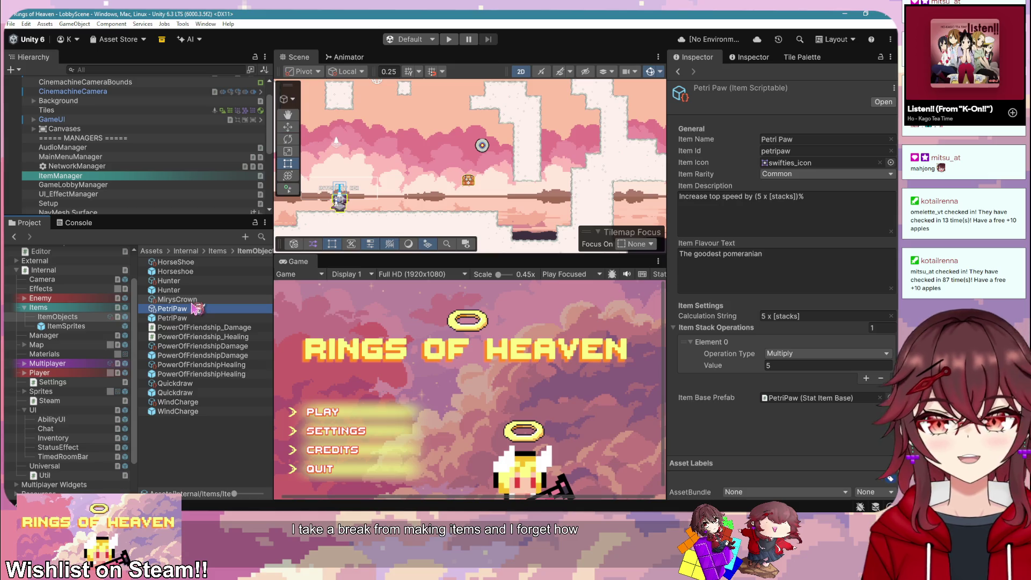
pyautogui.click(183, 299)
pyautogui.click(177, 309)
pyautogui.press('Tab')
pyautogui.click(177, 299)
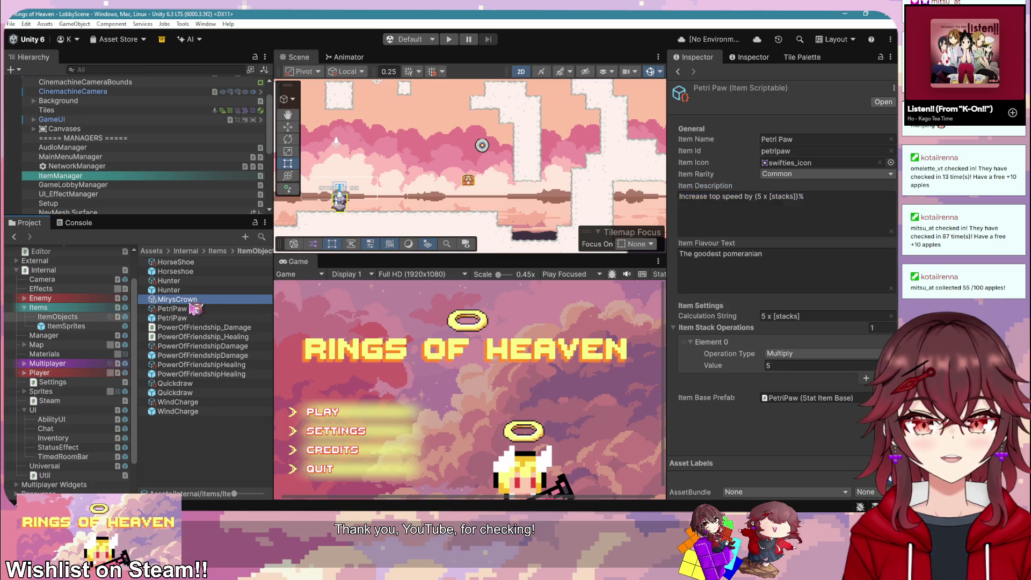
pyautogui.click(778, 222)
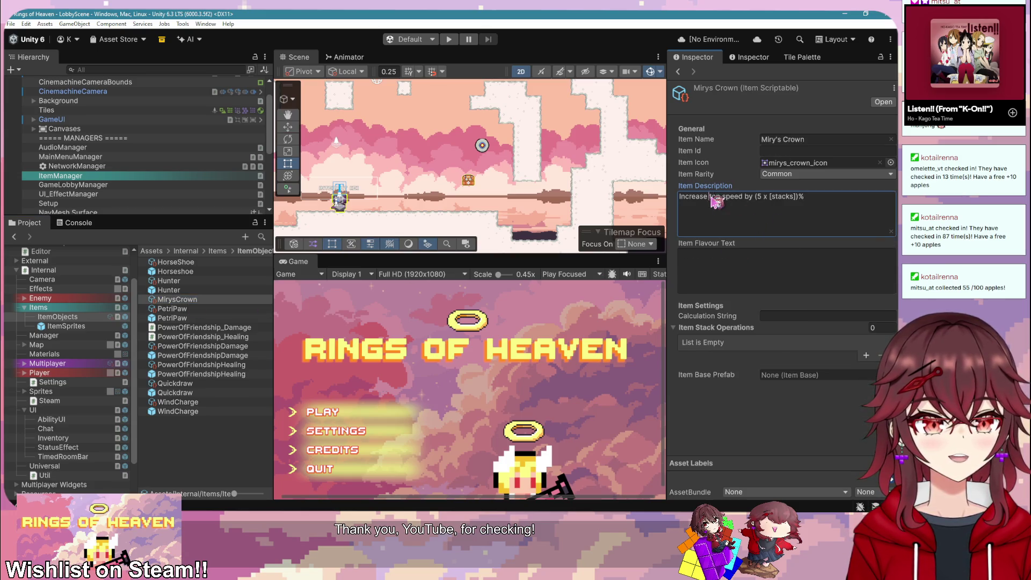
pyautogui.write('jump height')
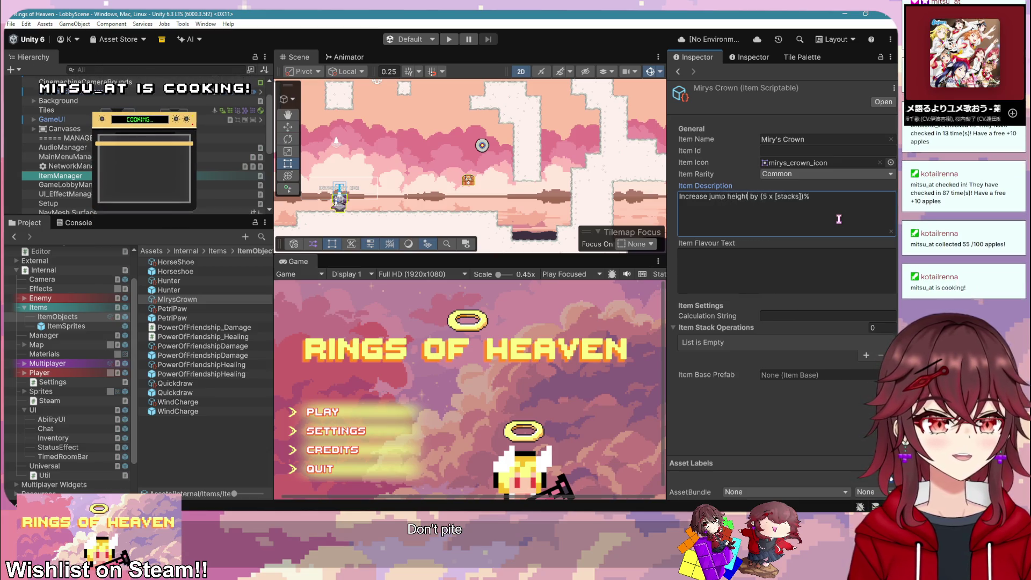
# Step: Set rarity to Rare, Item Id to mirycrown, and calculation string to '5 x [stacks]'
pyautogui.click(806, 174)
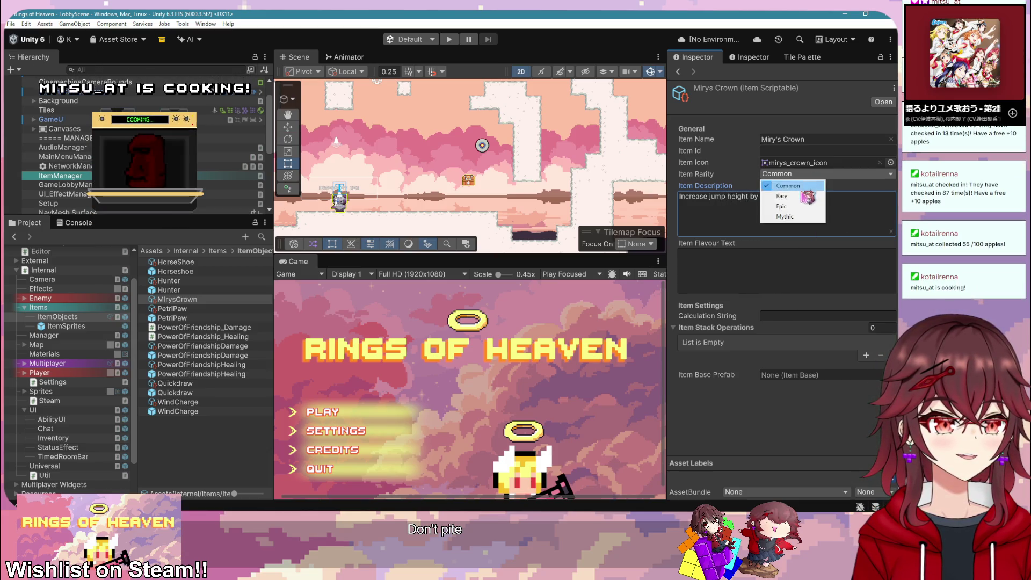
pyautogui.click(789, 203)
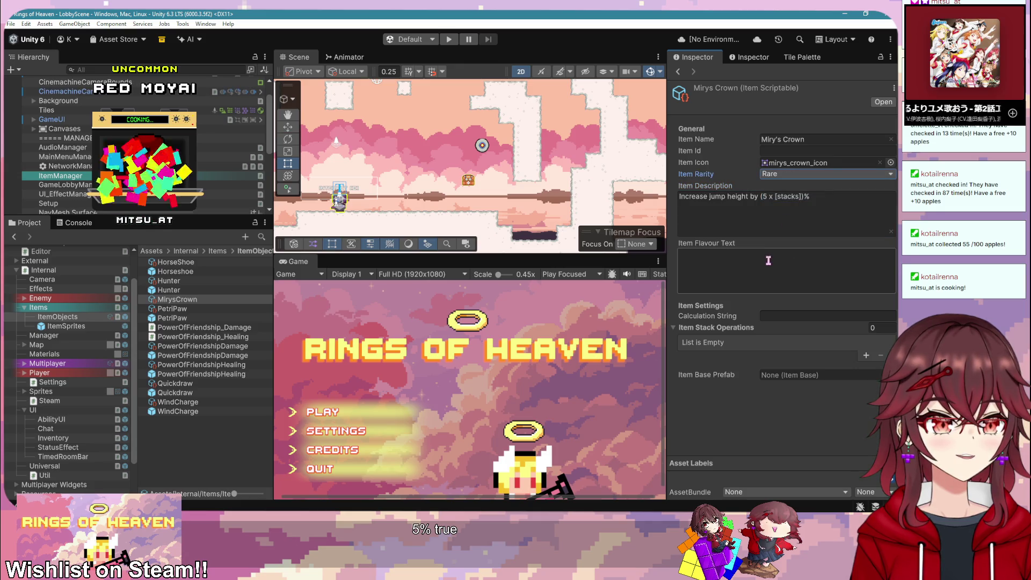
pyautogui.click(793, 150)
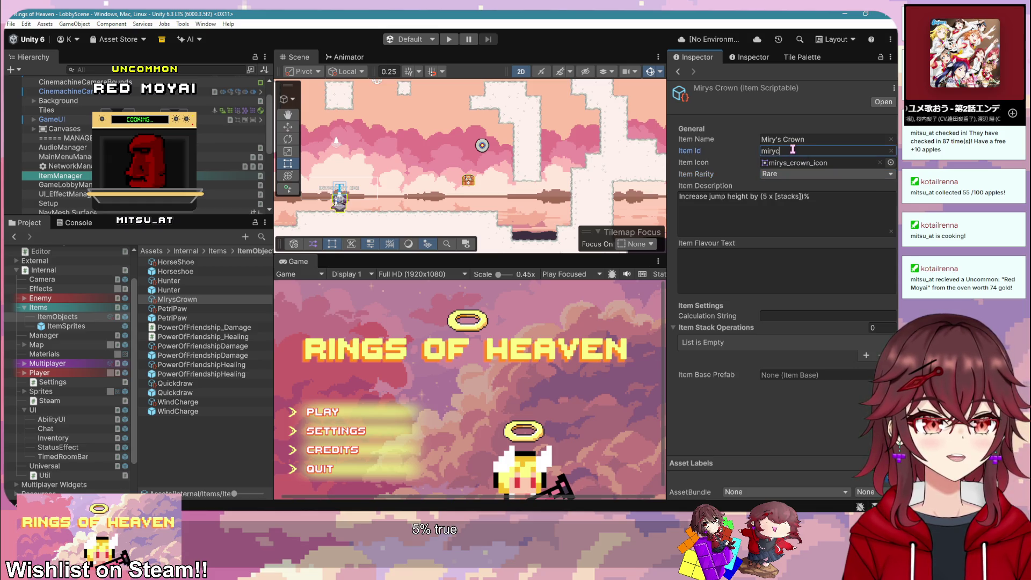
pyautogui.click(198, 308)
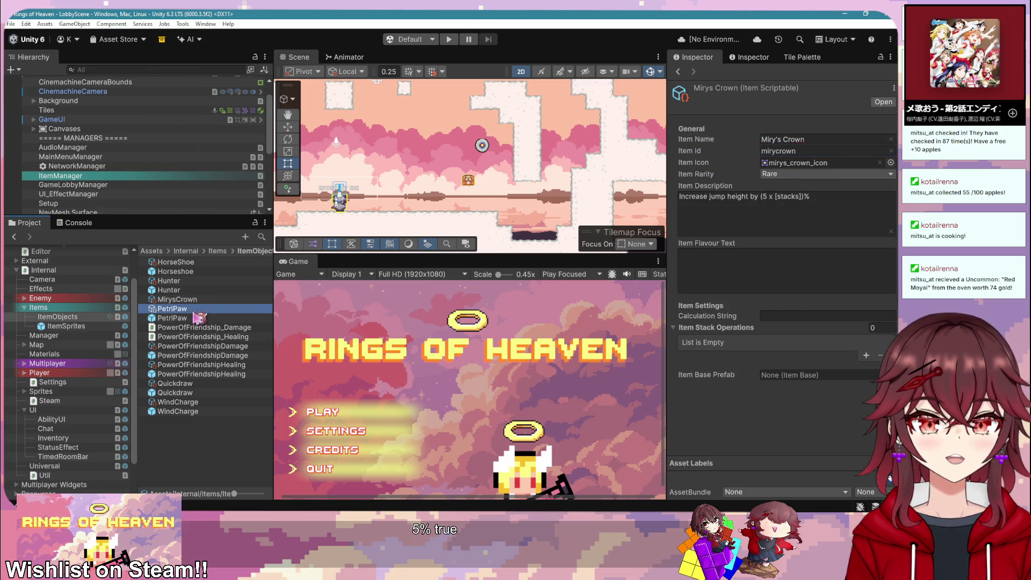
pyautogui.click(177, 299)
pyautogui.click(809, 317)
pyautogui.write('5 x [stacks')
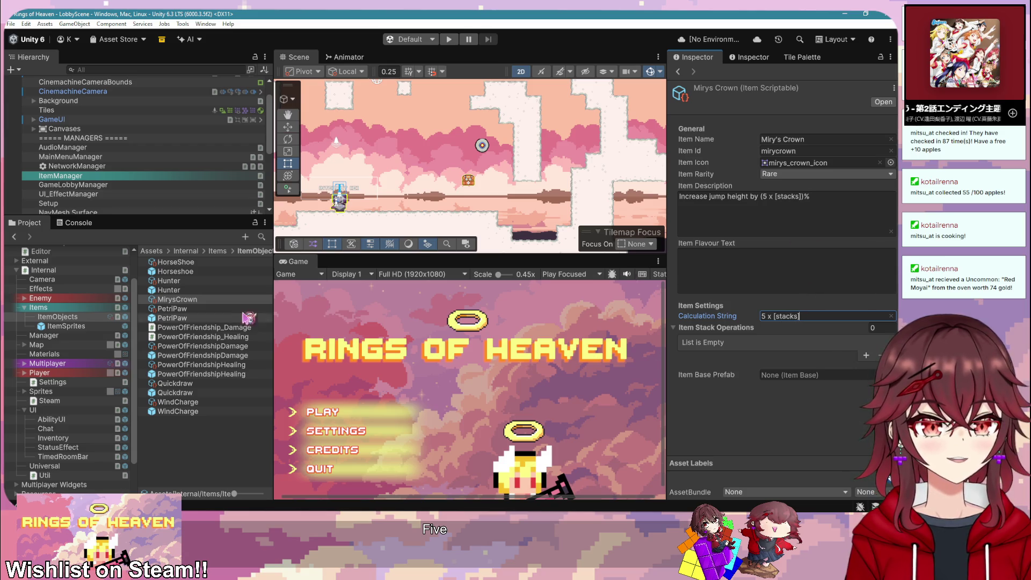
# Step: Copy Petri Paw's stack operation and paste it into MirysCrown as Multiply 5
pyautogui.click(223, 308)
pyautogui.click(222, 299)
pyautogui.click(223, 308)
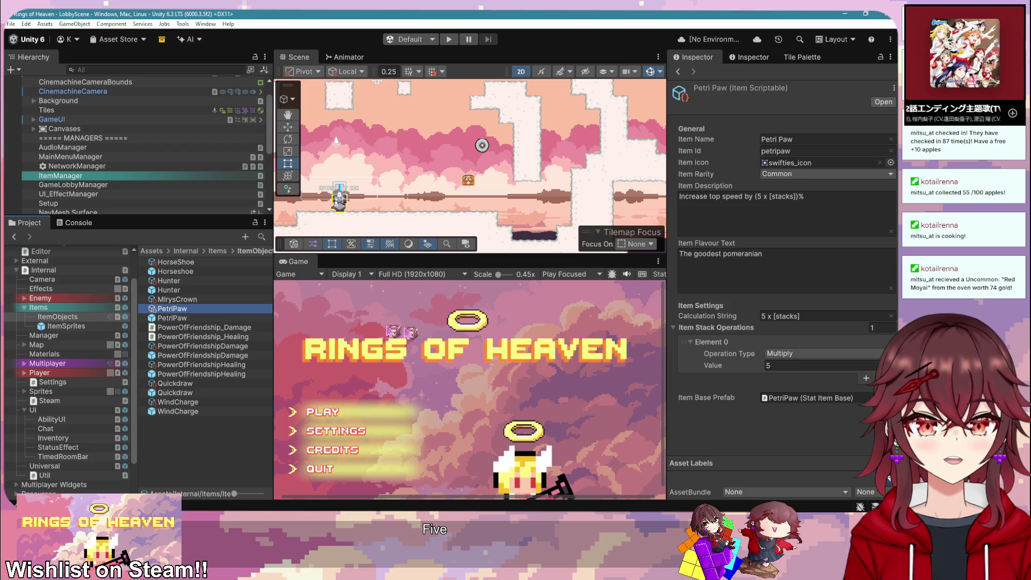
pyautogui.rightClick(726, 336)
pyautogui.click(752, 335)
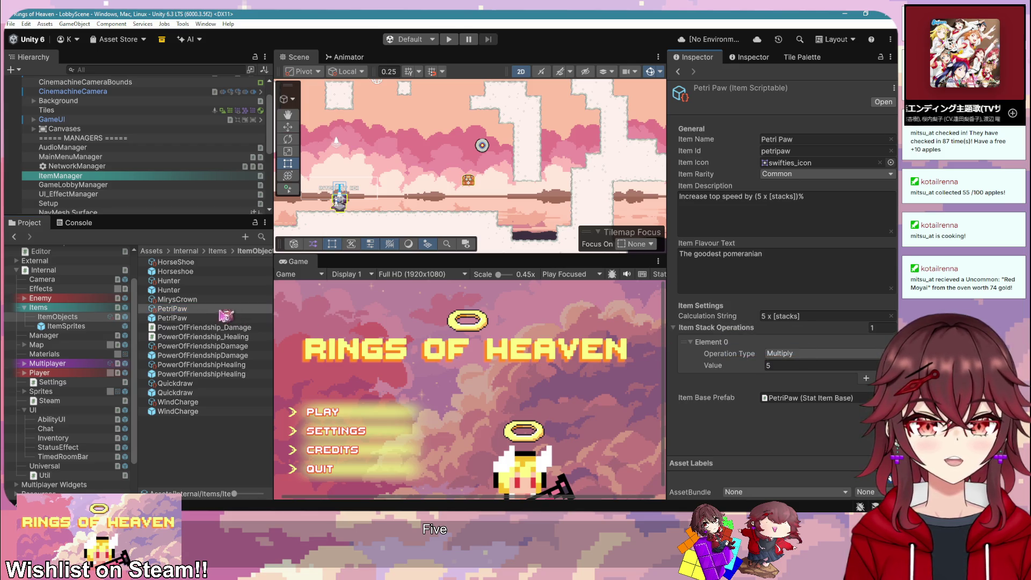
pyautogui.click(256, 301)
pyautogui.rightClick(730, 328)
pyautogui.click(751, 359)
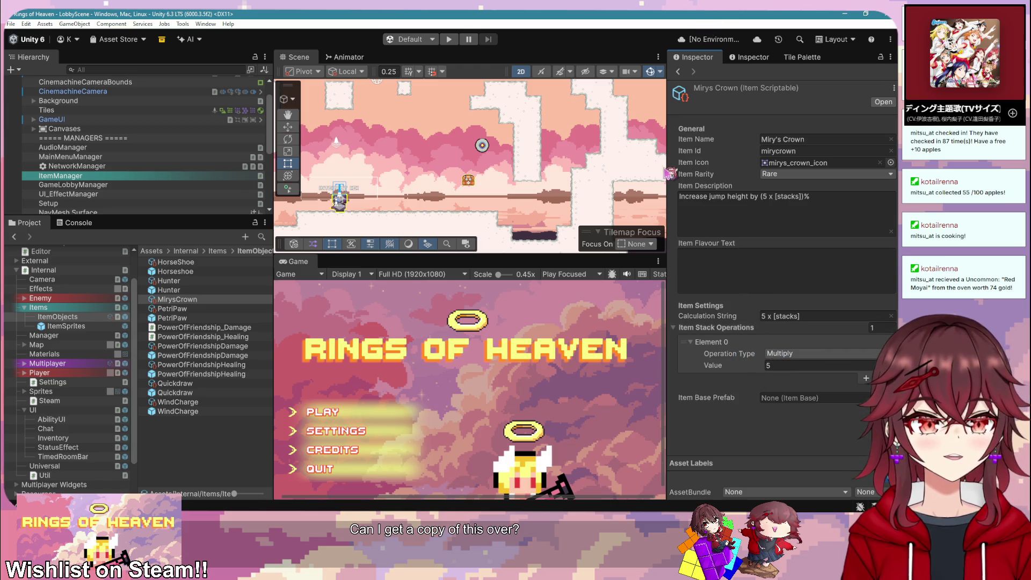
# Step: Add a new slot to ItemManager's Items list and drop MirysCrown into Element 7
pyautogui.scroll(2, 102, 145)
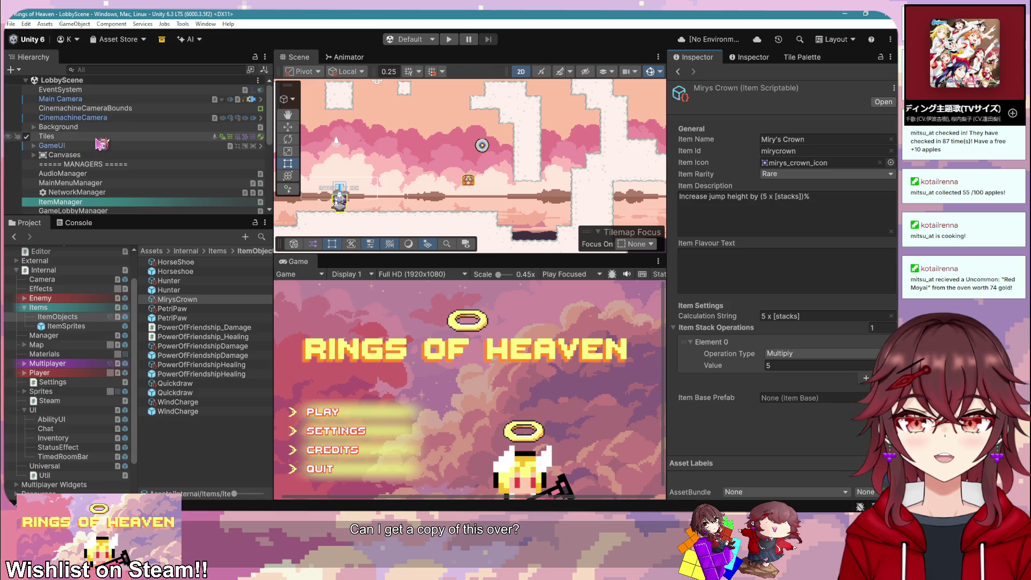
pyautogui.click(65, 202)
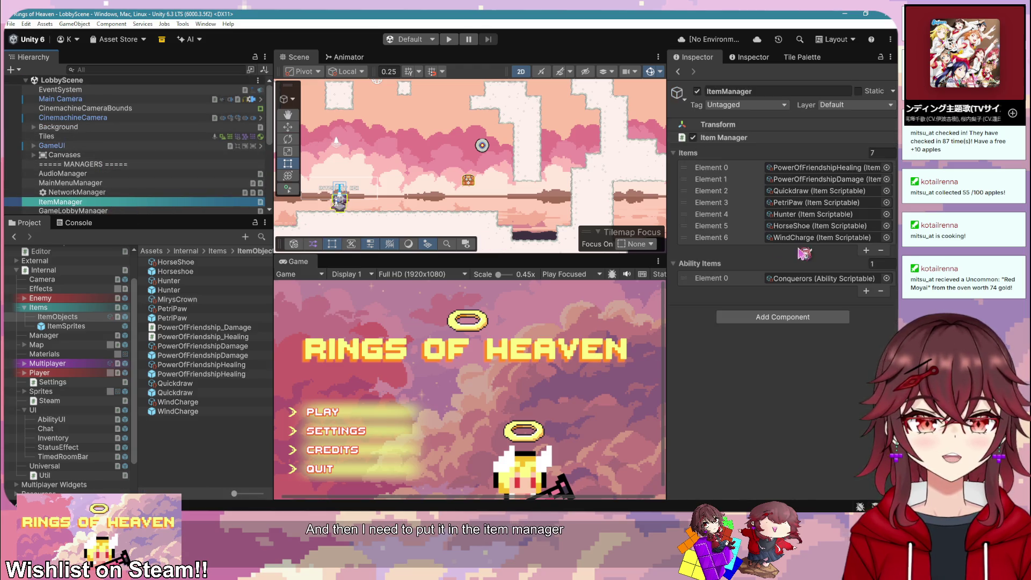
pyautogui.click(865, 250)
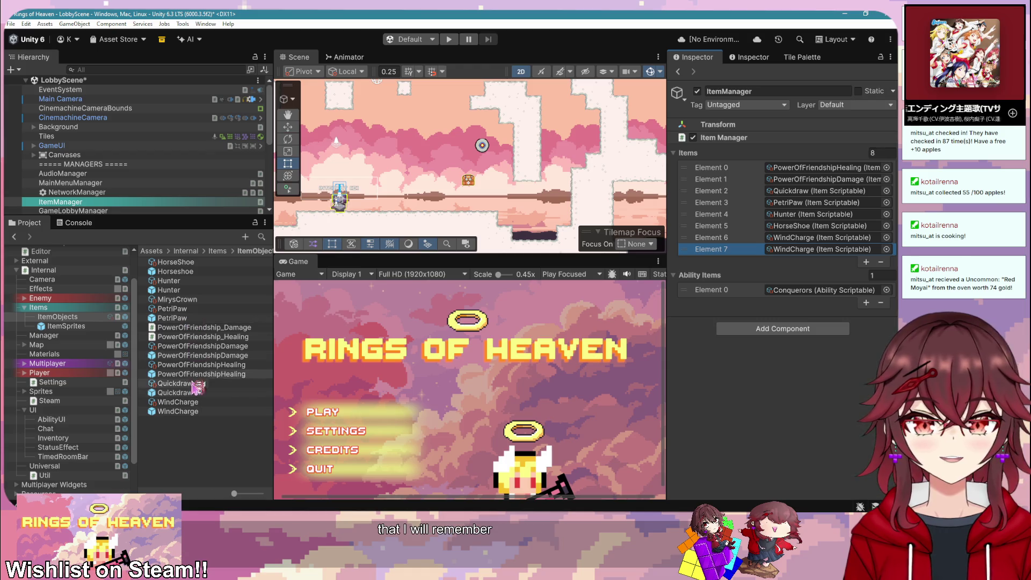
pyautogui.moveTo(177, 299); pyautogui.dragTo(822, 250)
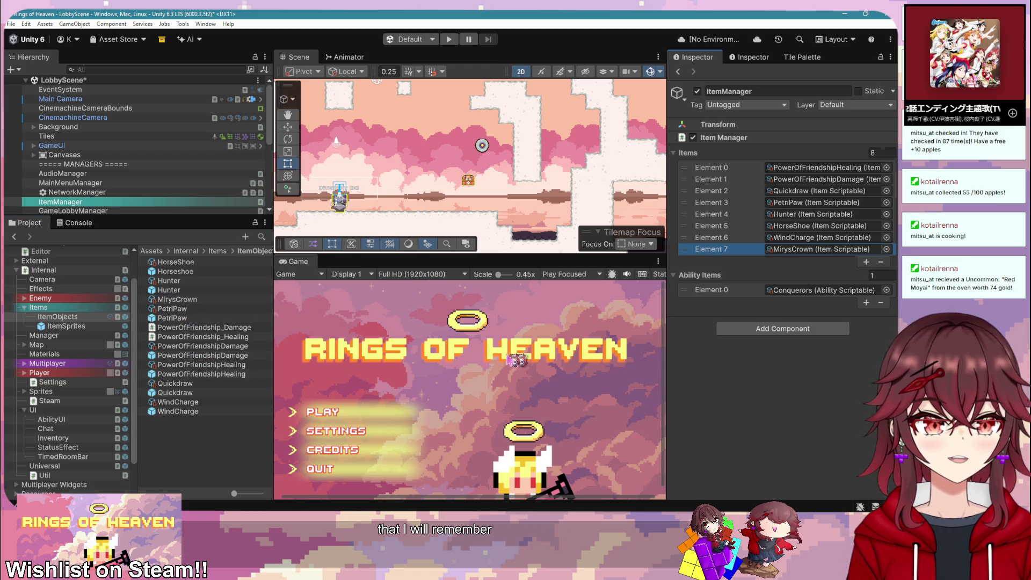
# Step: Set ChestSprite's Debug Set Item to MirysCrown
pyautogui.scroll(-5, 107, 201)
pyautogui.scroll(-5, 107, 201)
pyautogui.scroll(-5, 108, 203)
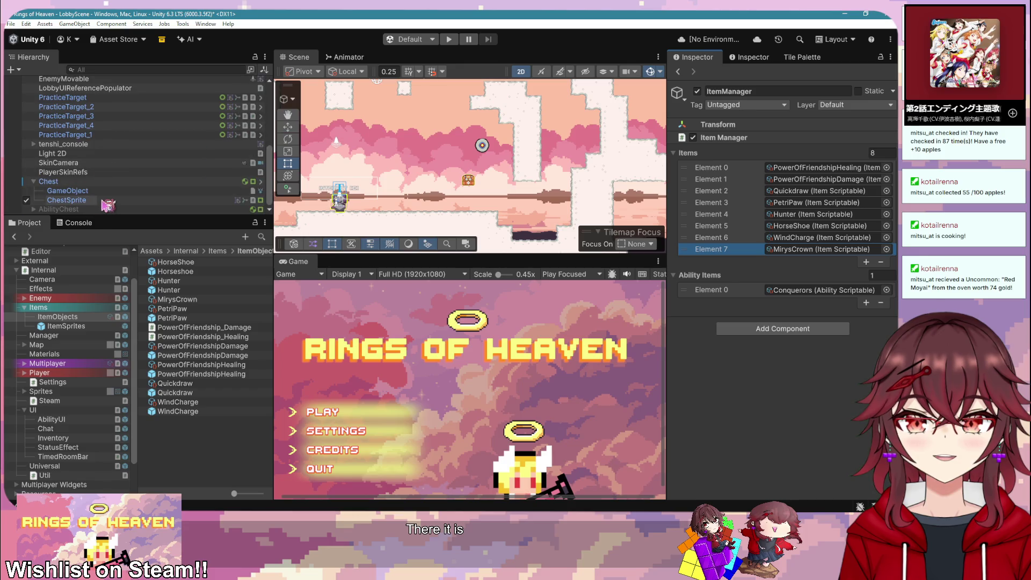
pyautogui.click(75, 200)
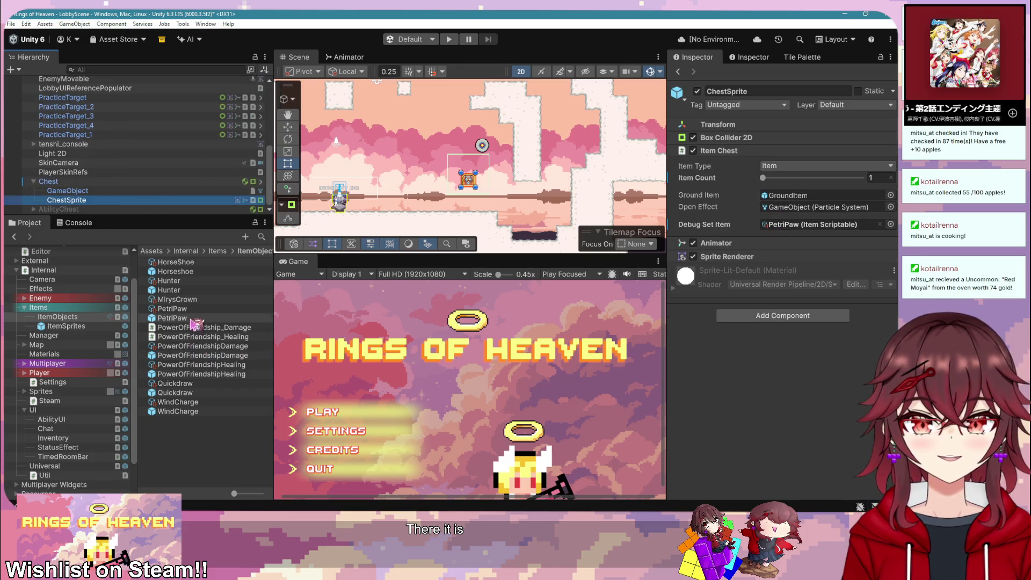
pyautogui.moveTo(177, 299)
pyautogui.mouseDown()
pyautogui.moveTo(783, 240)
pyautogui.moveTo(794, 227)
pyautogui.mouseUp()
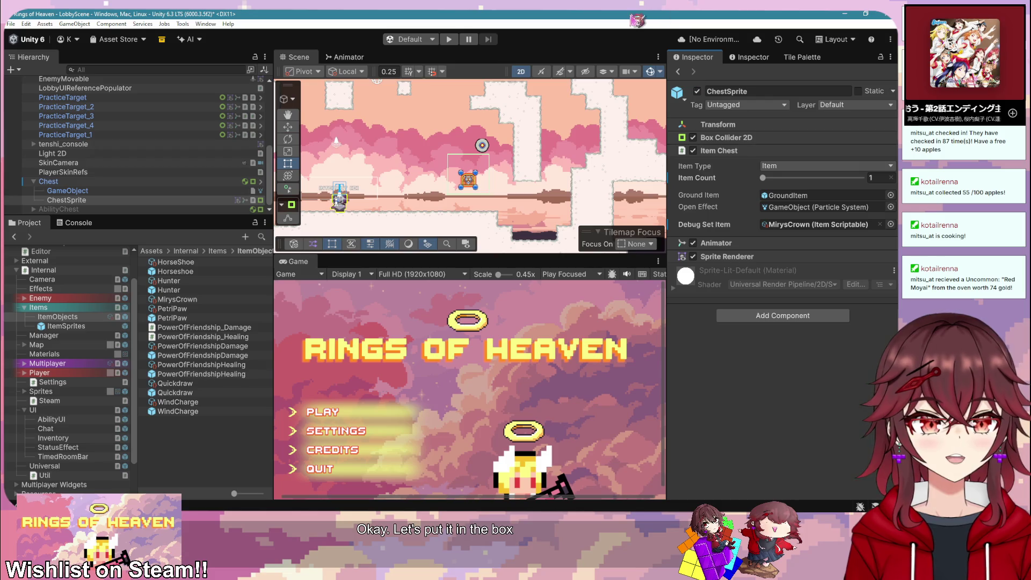
pyautogui.rightClick(299, 262)
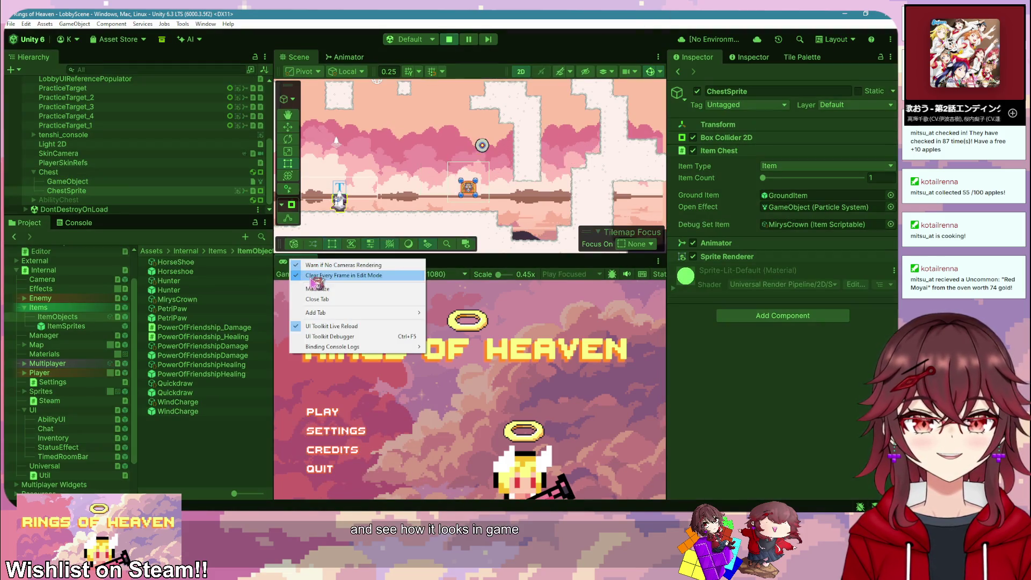
# Step: In a maximized Game view, create a room, walk to the chest and pick up Miry's Crown
pyautogui.click(302, 346)
pyautogui.click(269, 324)
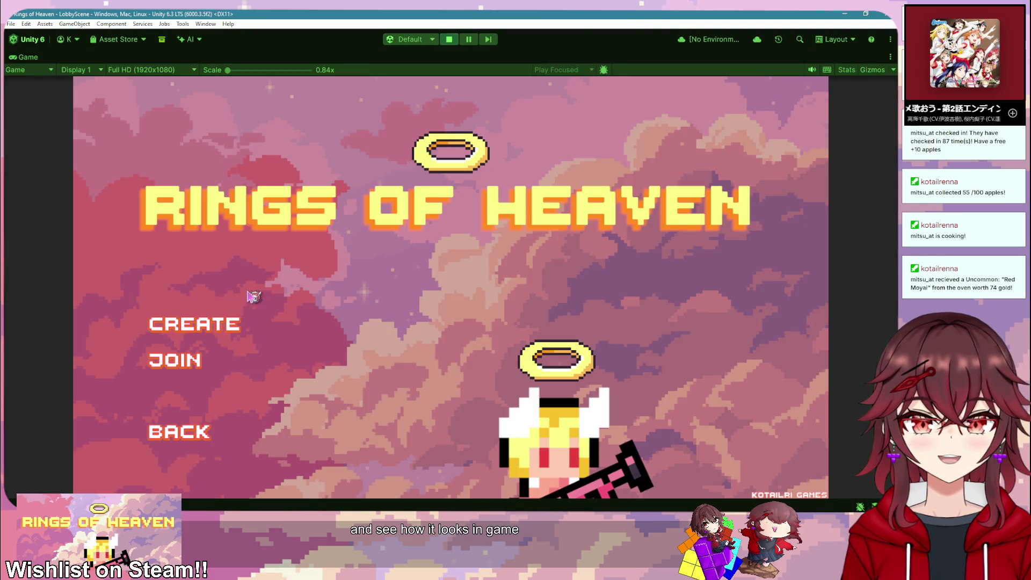
pyautogui.click(242, 323)
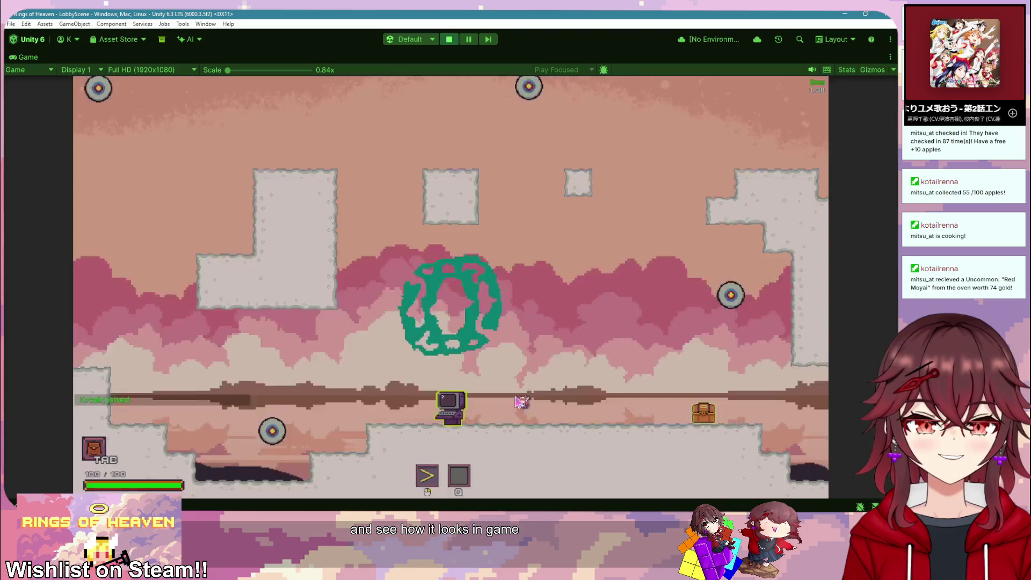
pyautogui.press('d')
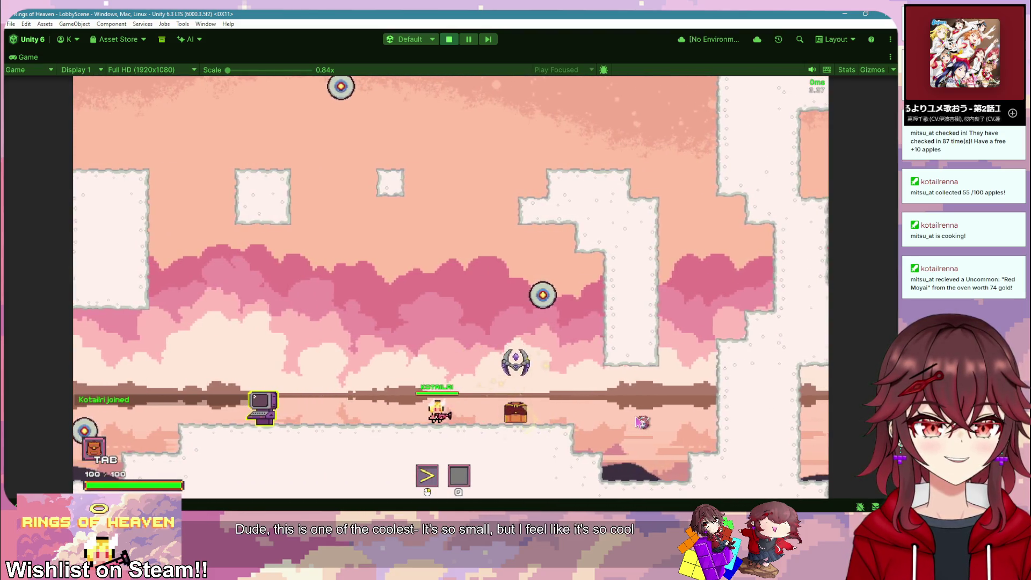
pyautogui.press('d')
pyautogui.press('d')
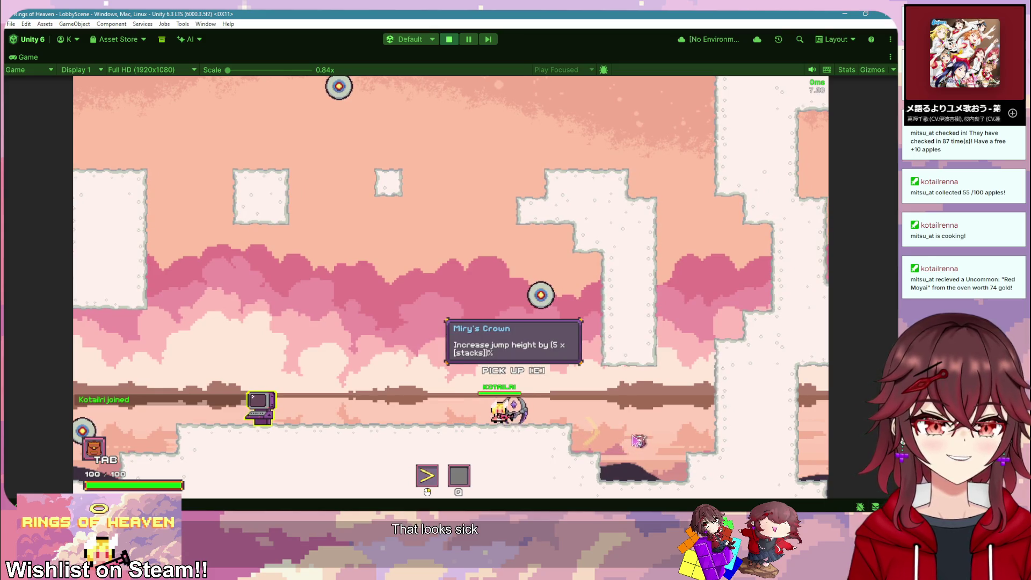
pyautogui.press('e')
pyautogui.press('a')
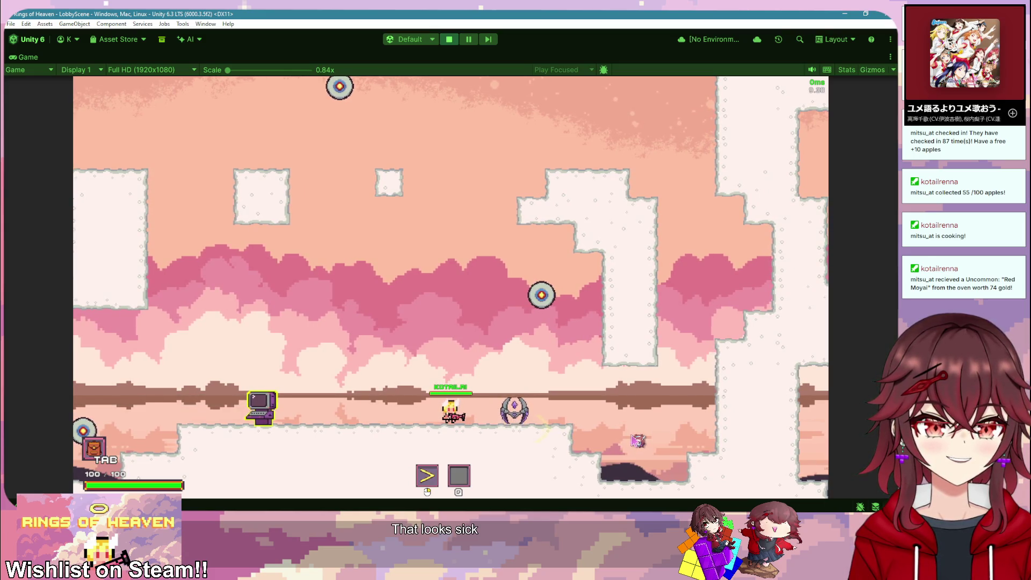
# Step: Glance at a browser reference image, dismiss it, and stop the running game
pyautogui.hotkey('alt', 'Tab')
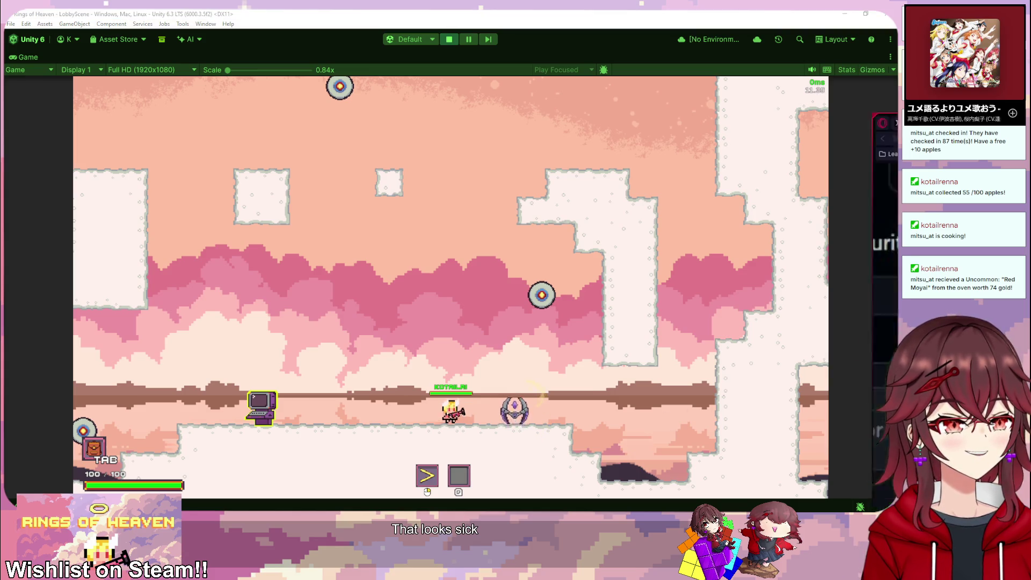
pyautogui.scroll(-1, 338, 234)
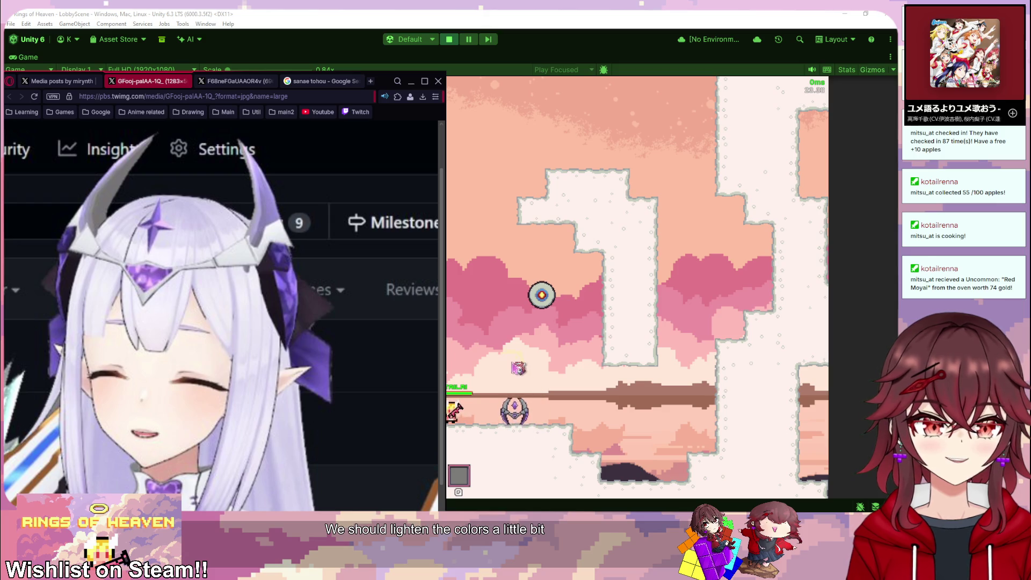
pyautogui.click(411, 81)
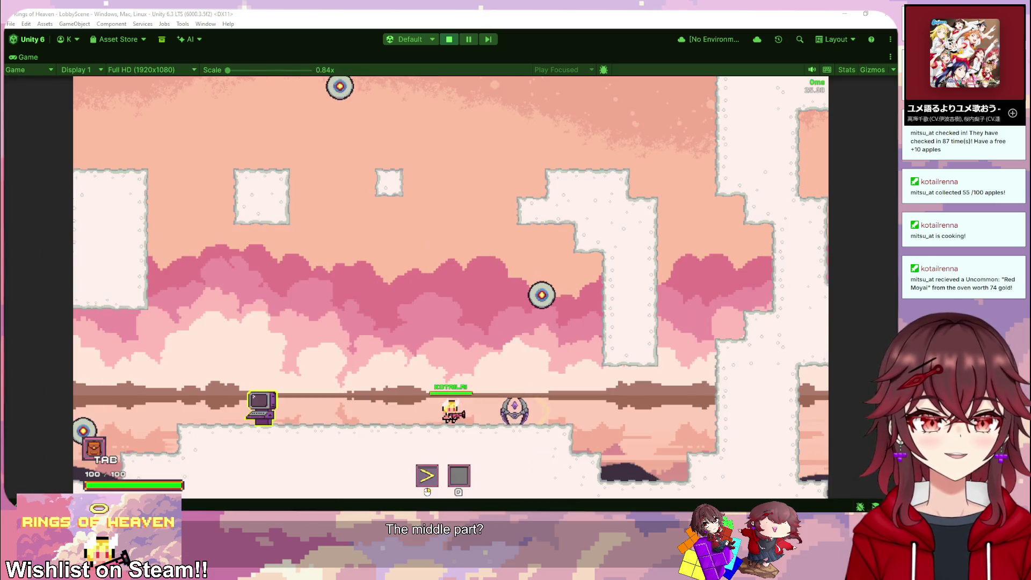
pyautogui.click(450, 40)
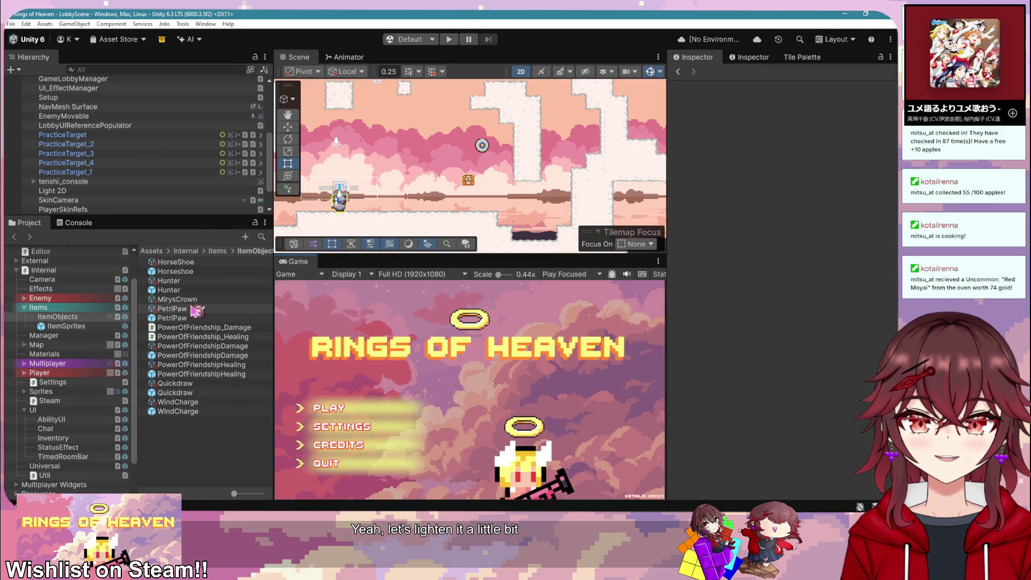
# Step: Open mirys_crown_icon from the item sprites folder in Aseprite
pyautogui.click(60, 326)
pyautogui.doubleClick(196, 296)
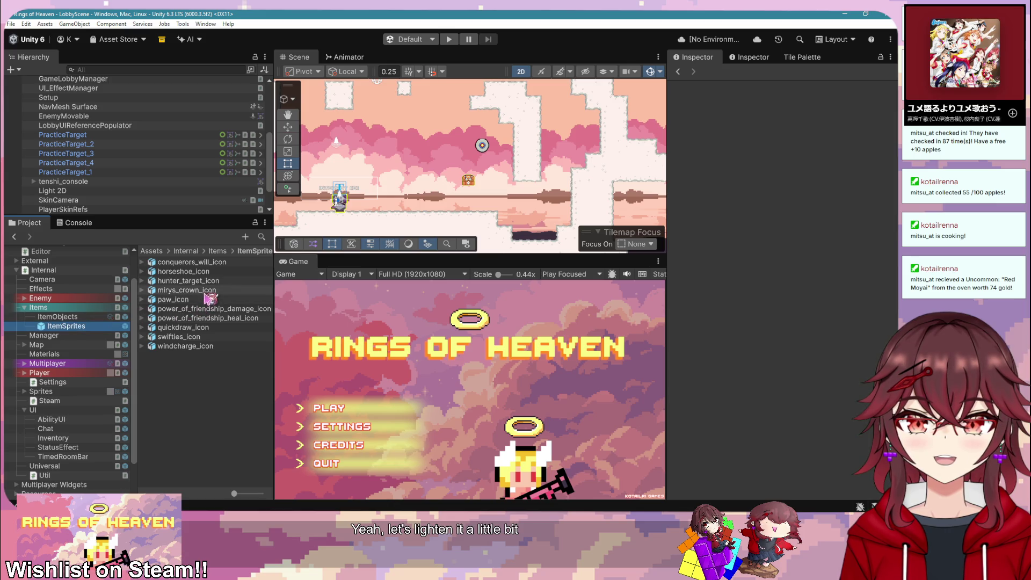
pyautogui.scroll(4, 483, 207)
pyautogui.scroll(-5, 465, 212)
pyautogui.scroll(-3, 462, 242)
pyautogui.scroll(5, 463, 266)
pyautogui.scroll(3, 463, 265)
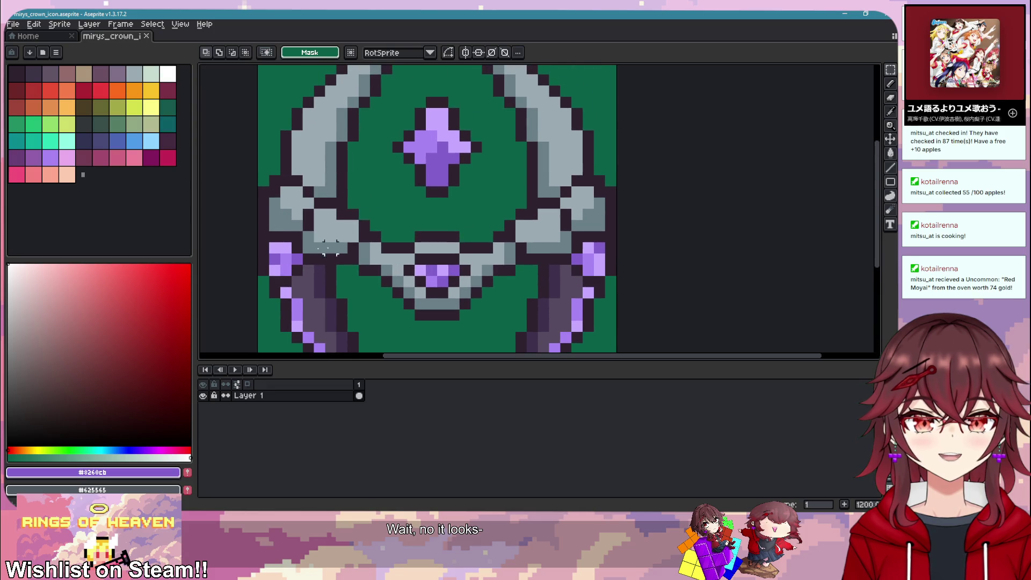
pyautogui.scroll(-2, 463, 266)
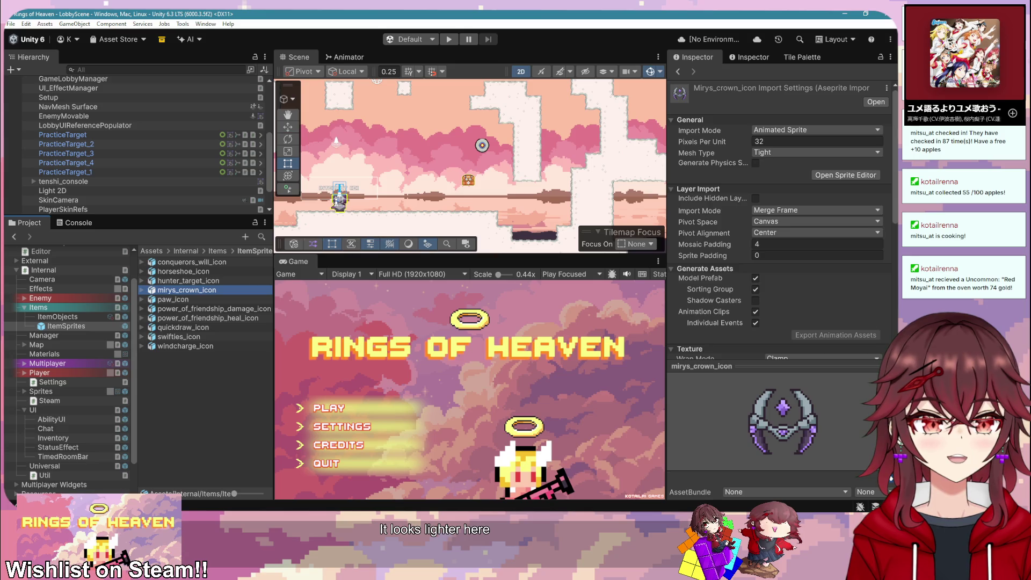
# Step: Run the game again, walk through the level, and maximize the Game view
pyautogui.scroll(-5, 799, 278)
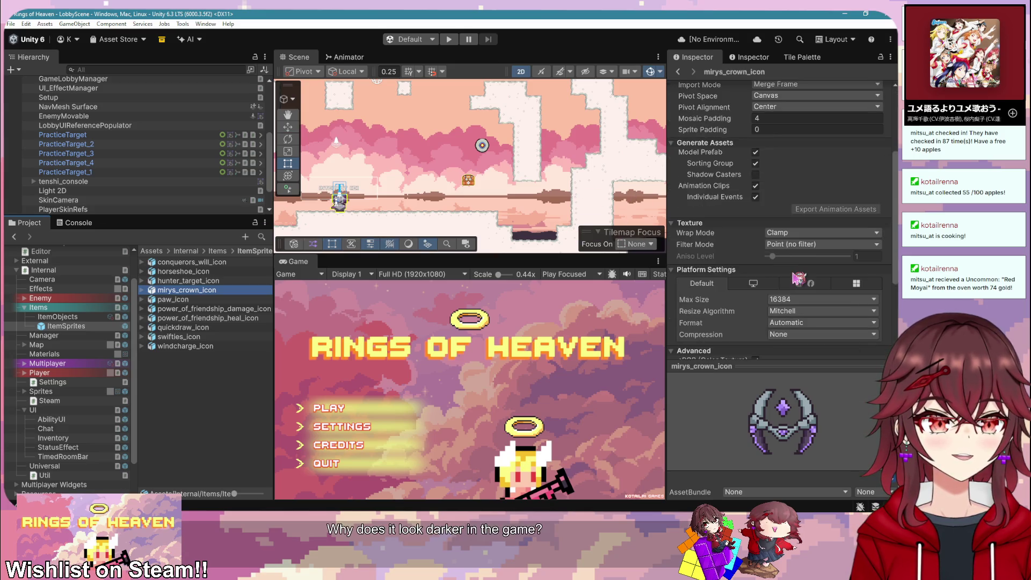
pyautogui.scroll(-5, 798, 278)
pyautogui.scroll(3, 798, 278)
pyautogui.scroll(3, 798, 278)
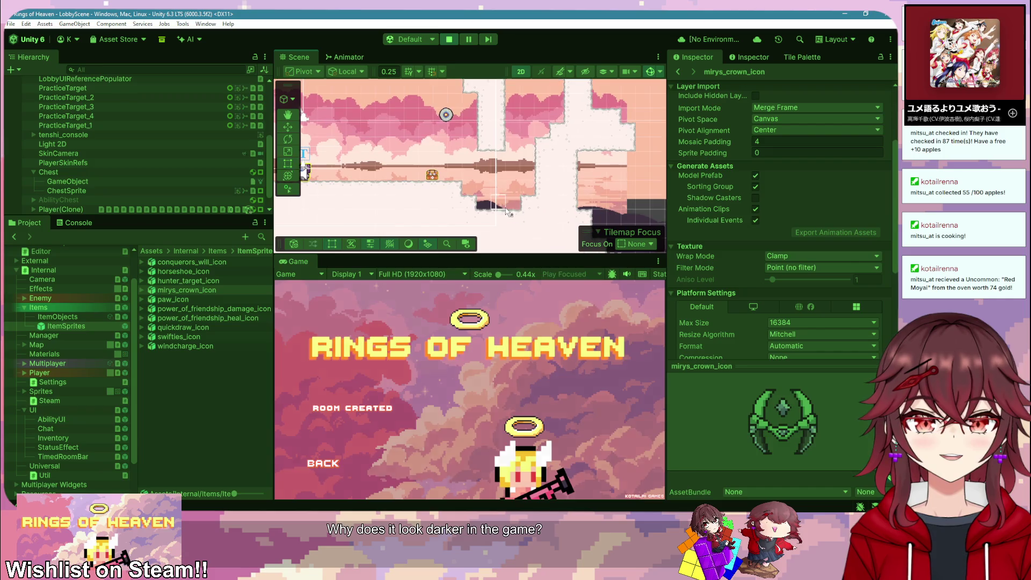
pyautogui.press('d')
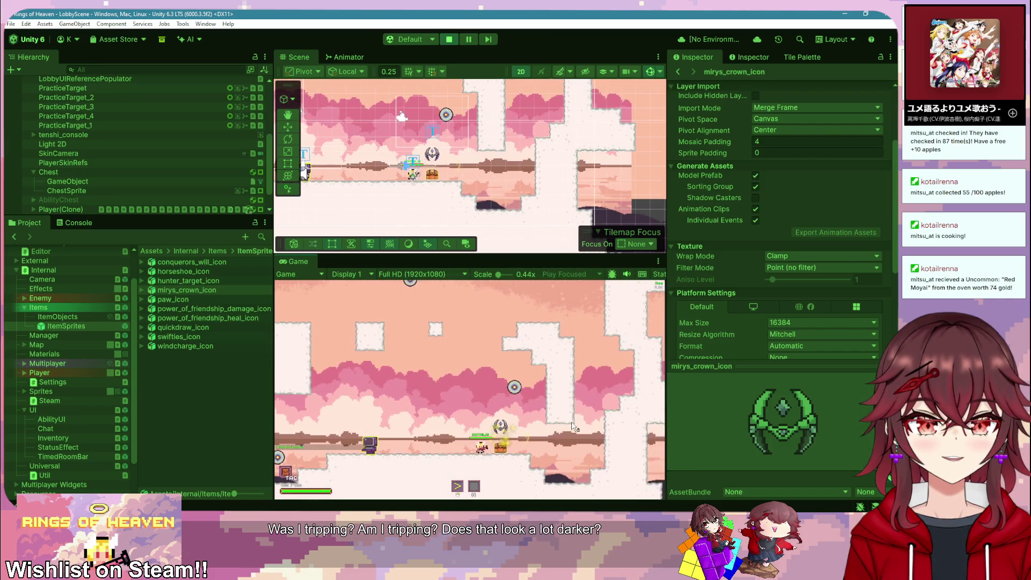
pyautogui.rightClick(350, 264)
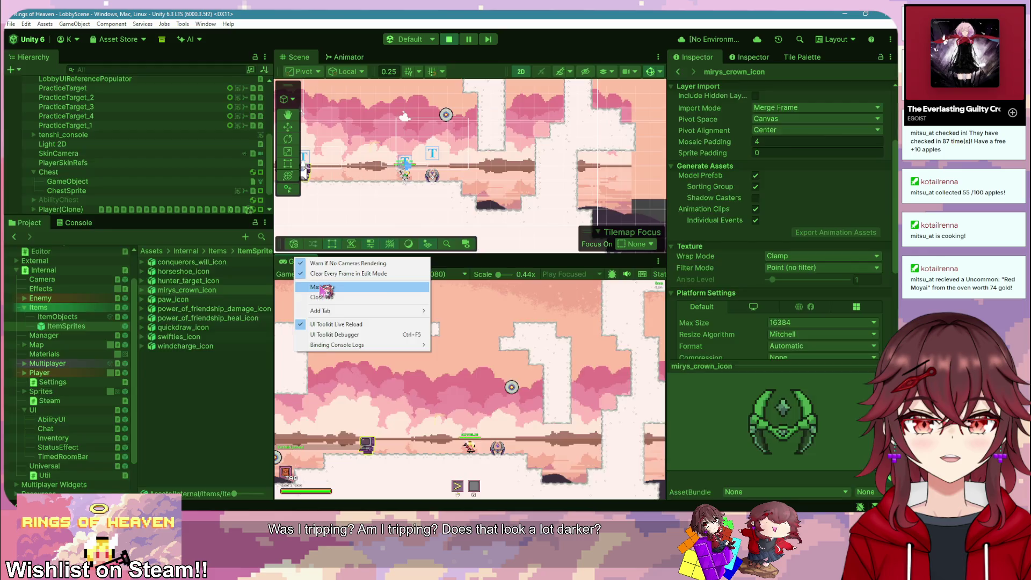
pyautogui.click(320, 288)
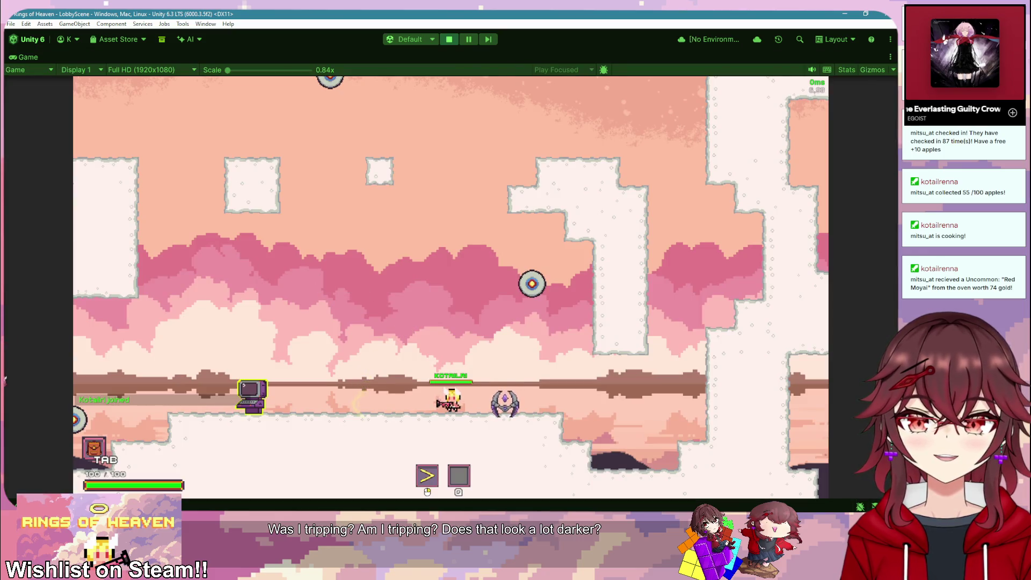
# Step: Place the Aseprite crown sprite beside the game to compare, then restore the editor layout
pyautogui.hotkey('alt', 'Tab')
pyautogui.moveTo(307, 6)
pyautogui.mouseDown()
pyautogui.moveTo(307, 127)
pyautogui.moveTo(144, 167)
pyautogui.mouseUp()
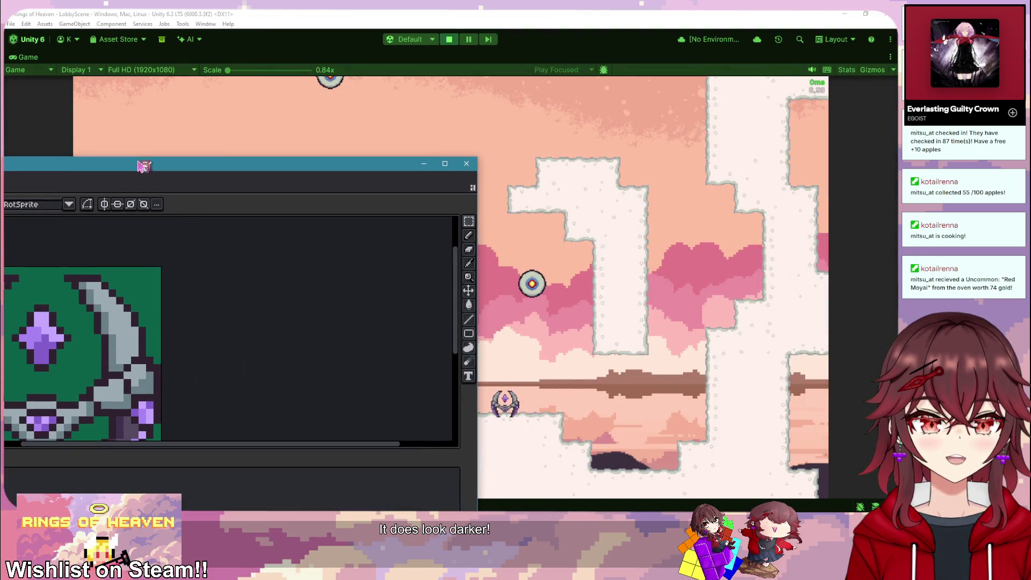
pyautogui.scroll(-2, 276, 272)
pyautogui.scroll(2, 226, 342)
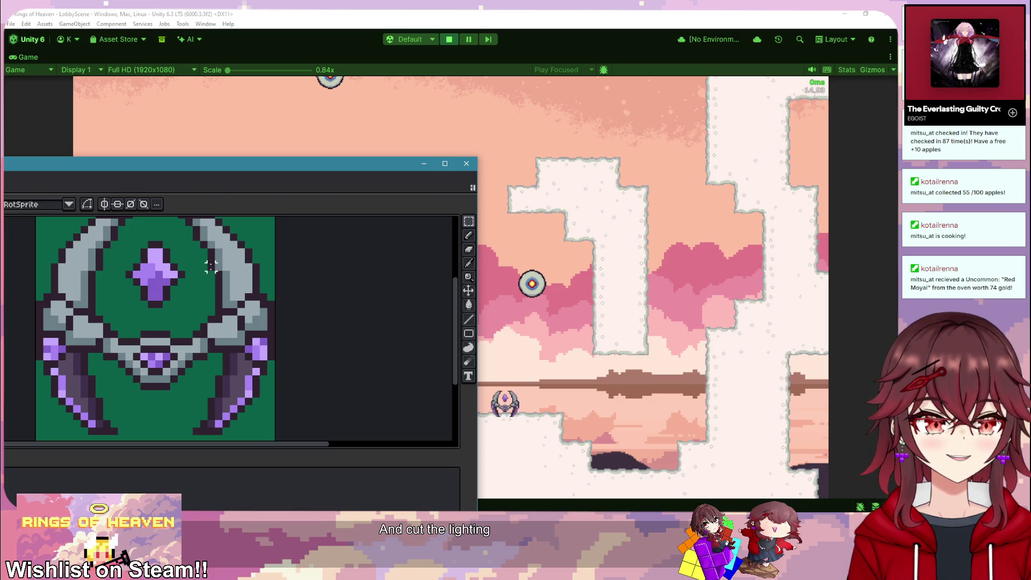
pyautogui.click(208, 155)
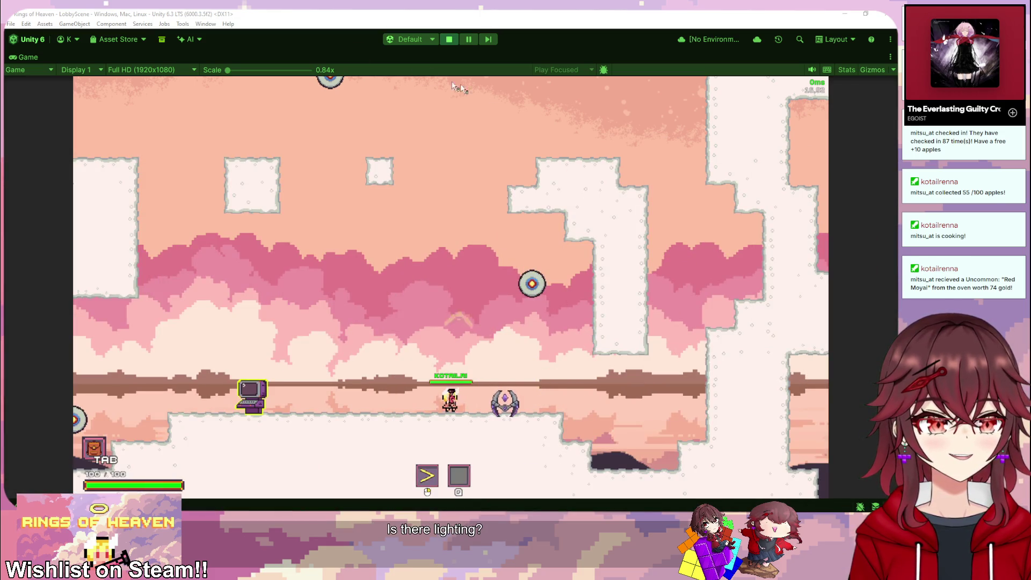
pyautogui.rightClick(24, 57)
pyautogui.click(40, 64)
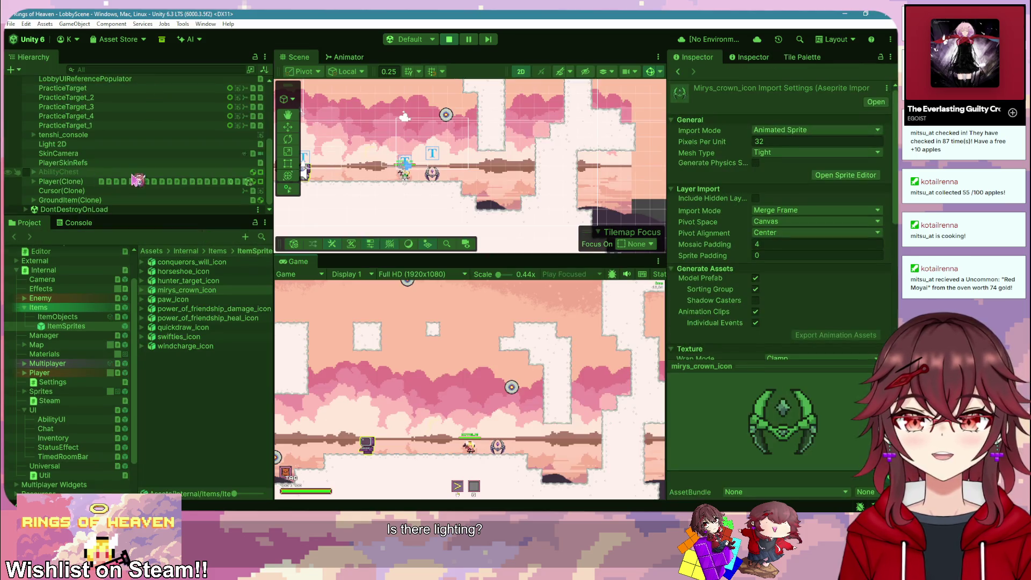
# Step: Try a pure white Global Light 2D colour, then close the picker and stop the game
pyautogui.click(89, 145)
pyautogui.click(806, 163)
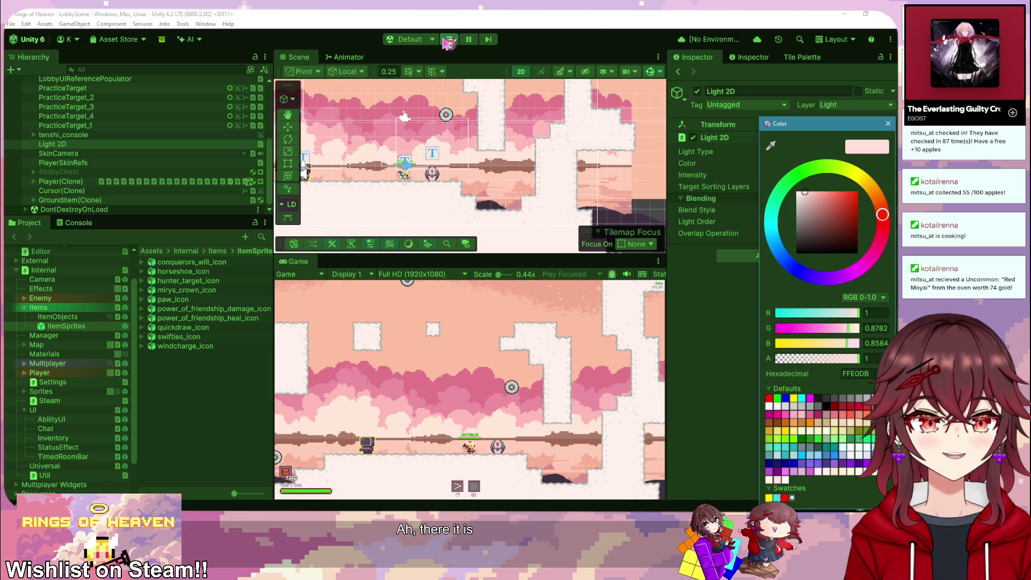
pyautogui.moveTo(810, 202); pyautogui.dragTo(780, 181)
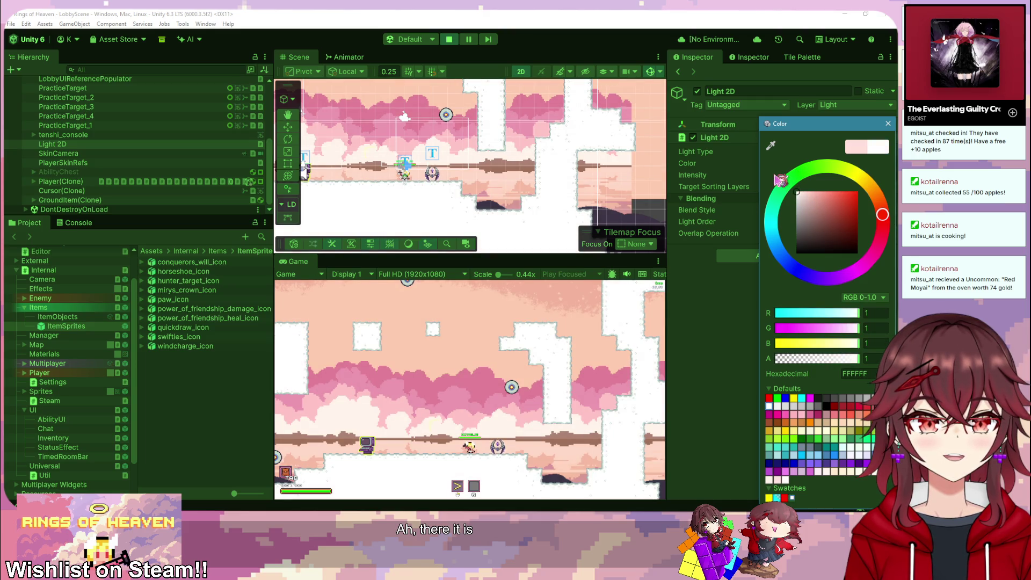
pyautogui.click(887, 124)
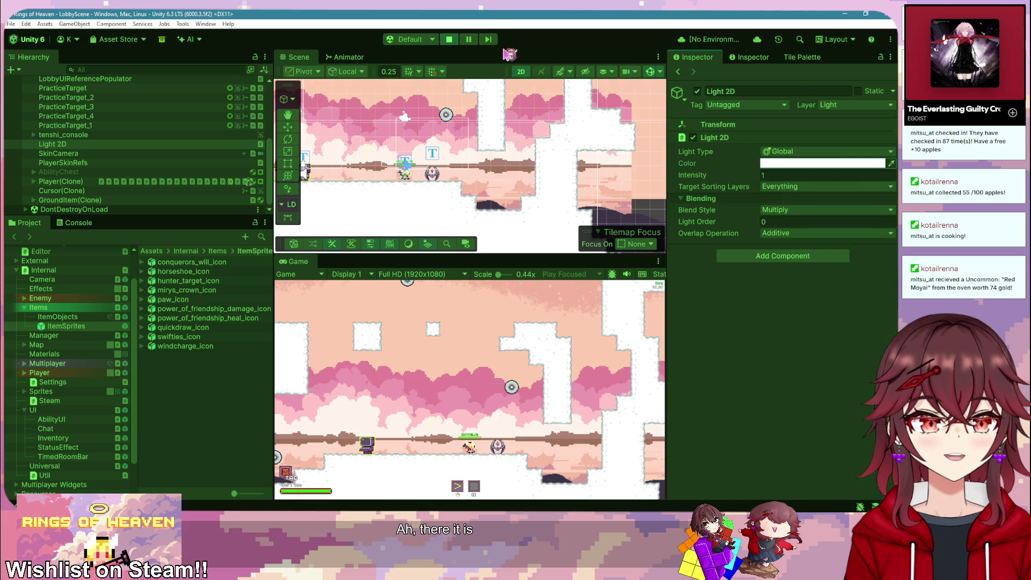
pyautogui.click(450, 41)
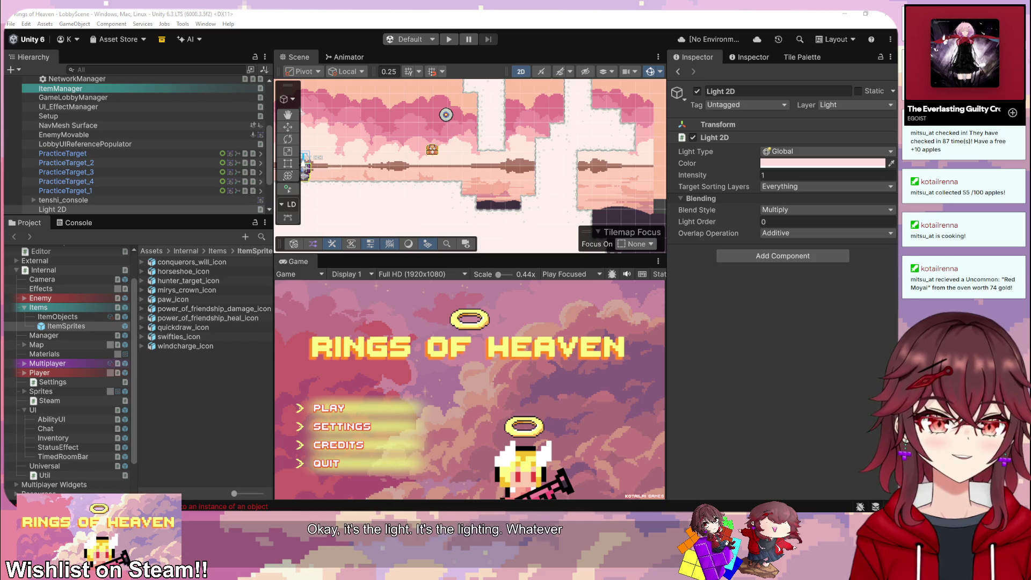
pyautogui.click(449, 40)
pyautogui.click(328, 408)
pyautogui.click(330, 407)
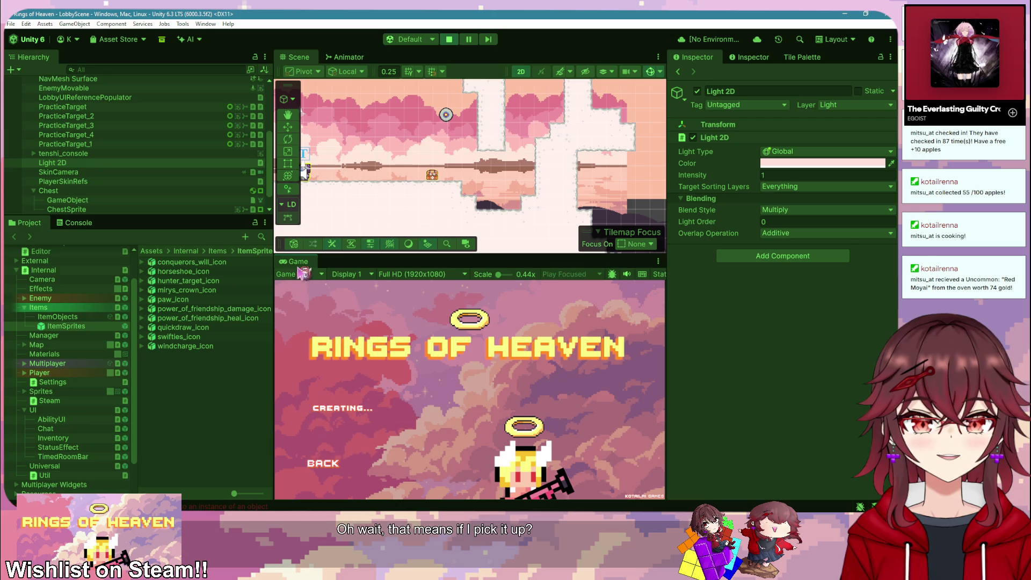
pyautogui.hotkey('shift', 'space')
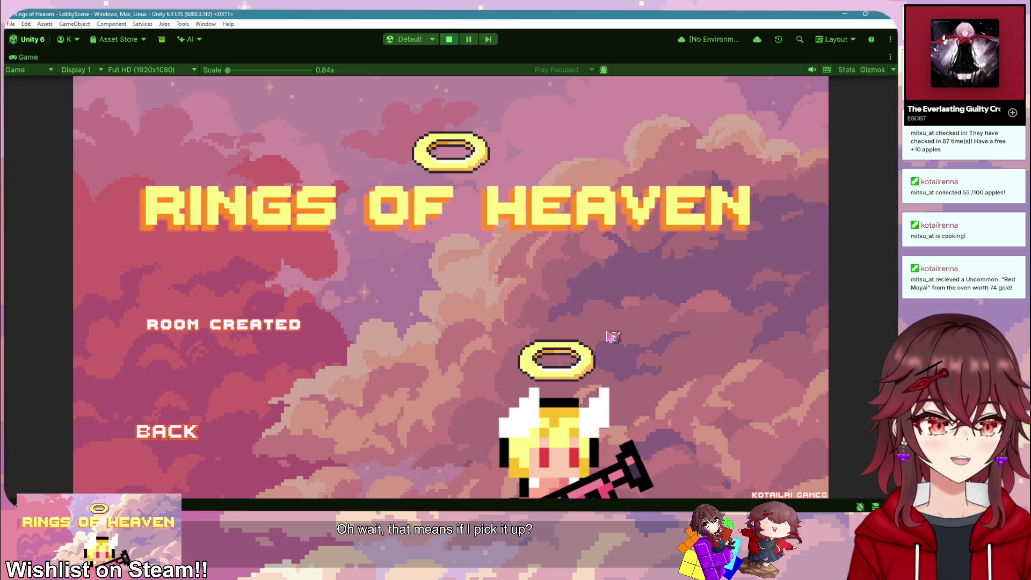
pyautogui.press('d')
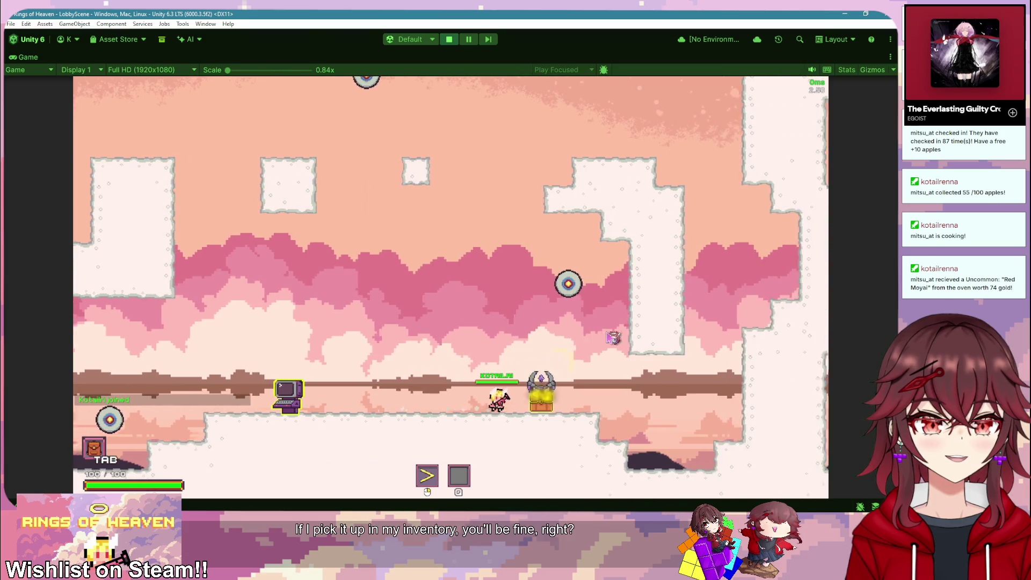
pyautogui.press('Tab')
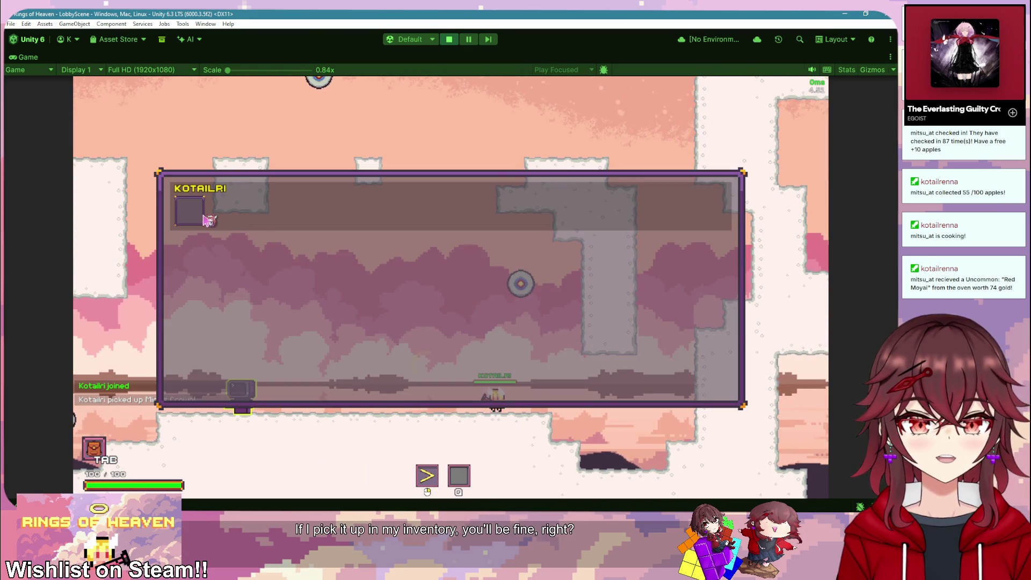
pyautogui.press('Tab')
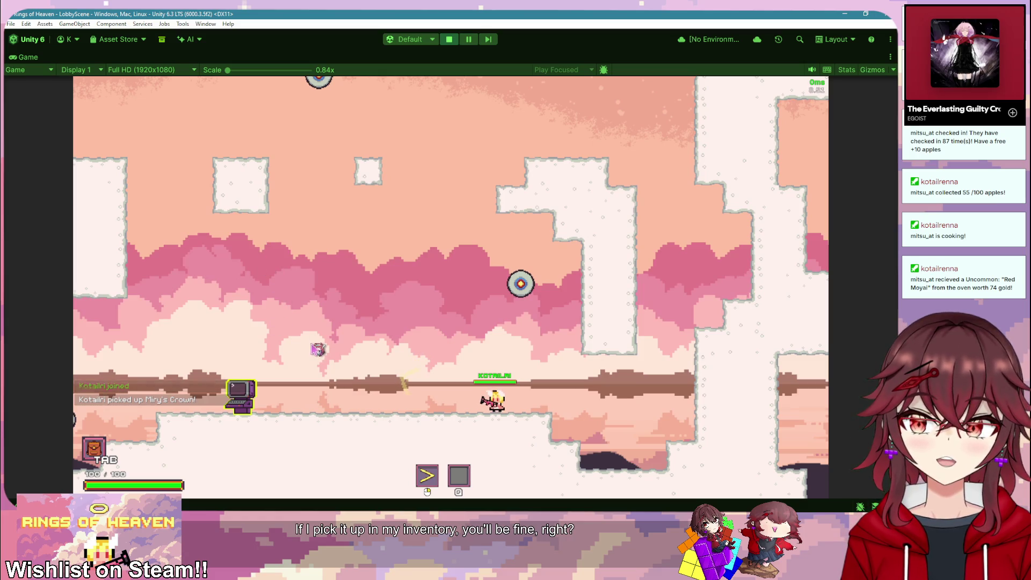
pyautogui.click(451, 39)
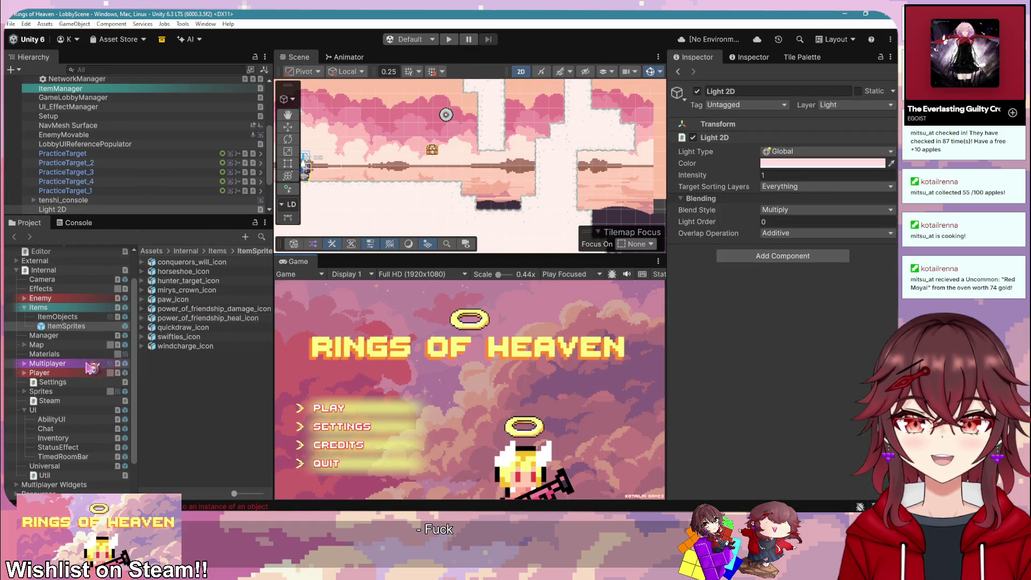
# Step: Open the NullReferenceException's source line from Unity's Console in Visual Studio
pyautogui.click(79, 222)
pyautogui.click(167, 412)
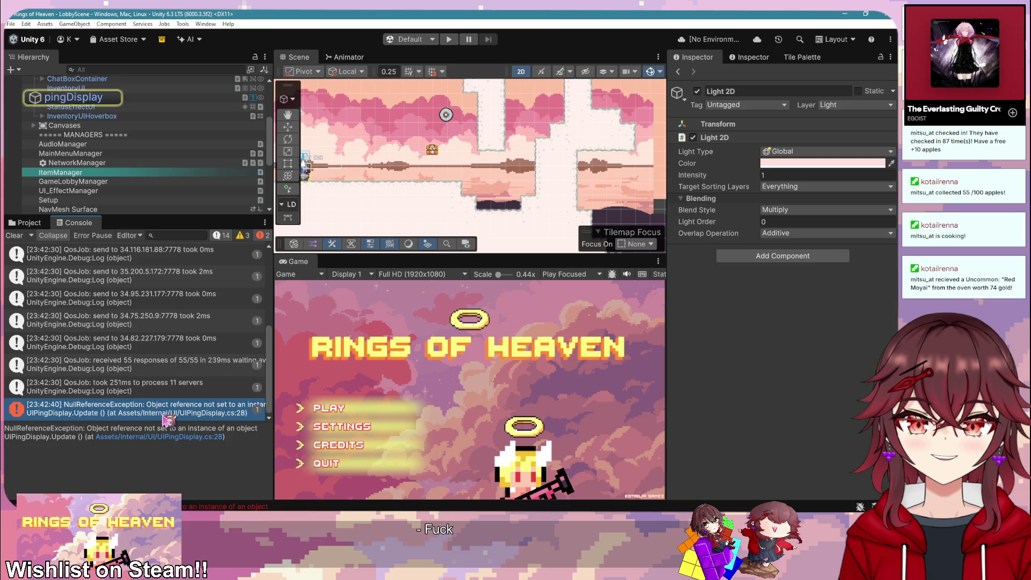
pyautogui.click(166, 436)
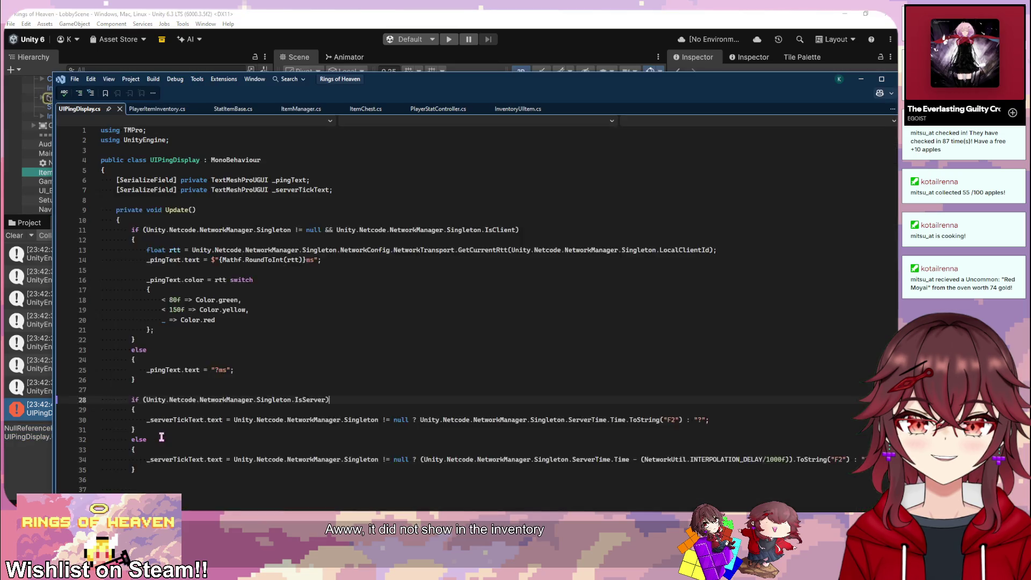
pyautogui.click(512, 15)
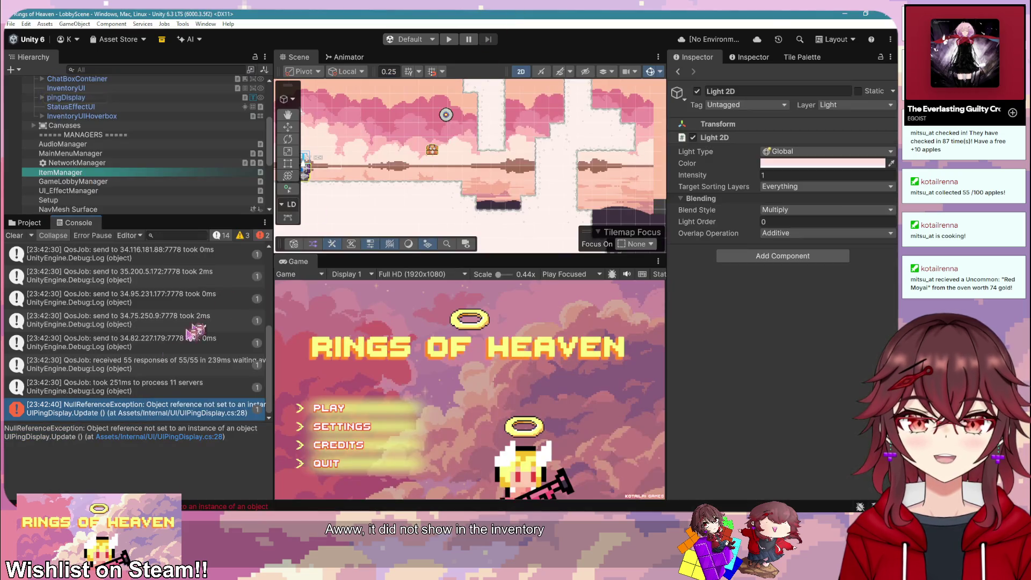
pyautogui.click(25, 224)
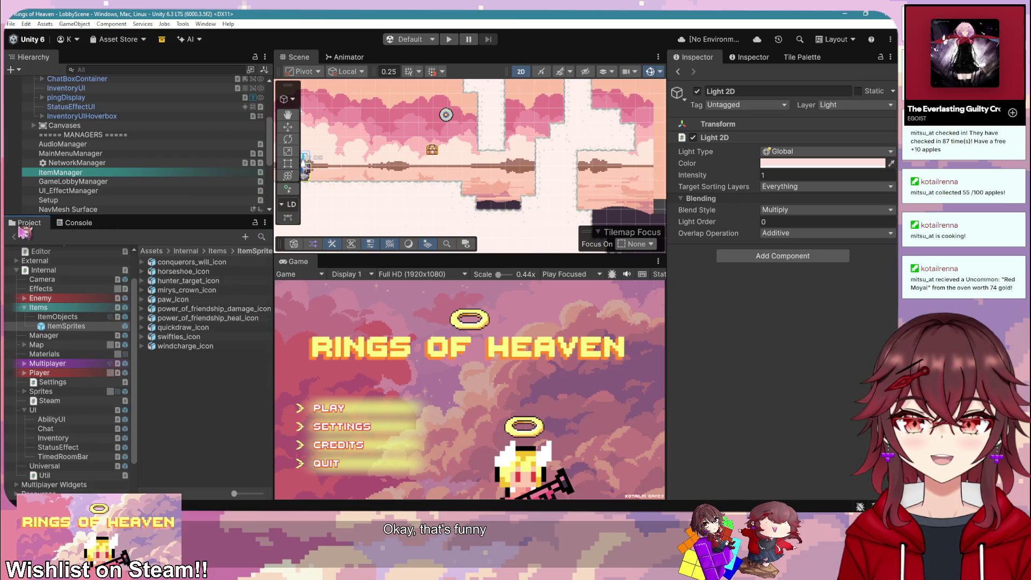
pyautogui.hotkey('alt', 'Tab')
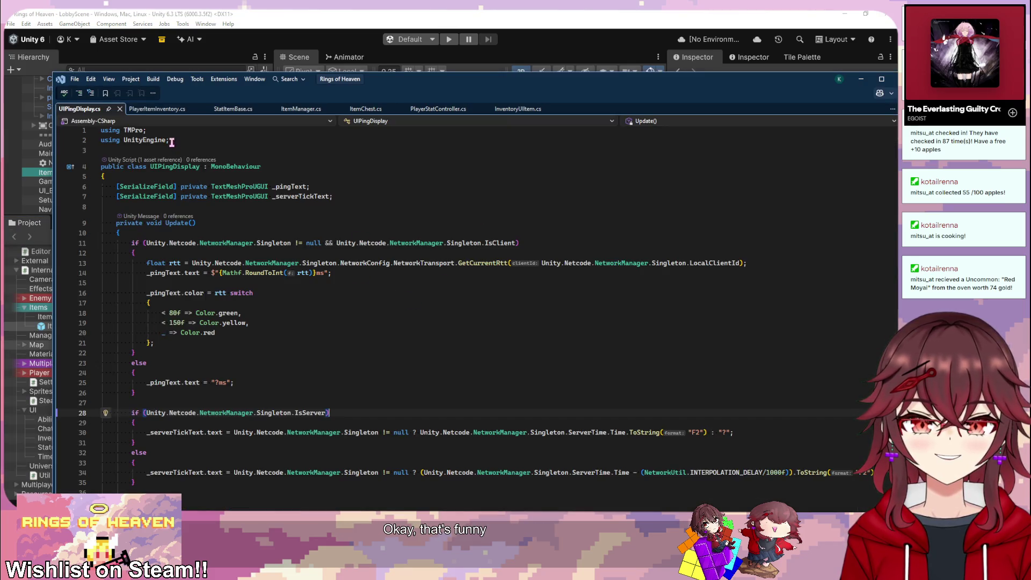
# Step: Close UIPingDisplay.cs and look through PlayerStatController.cs and ItemChest.cs
pyautogui.click(120, 109)
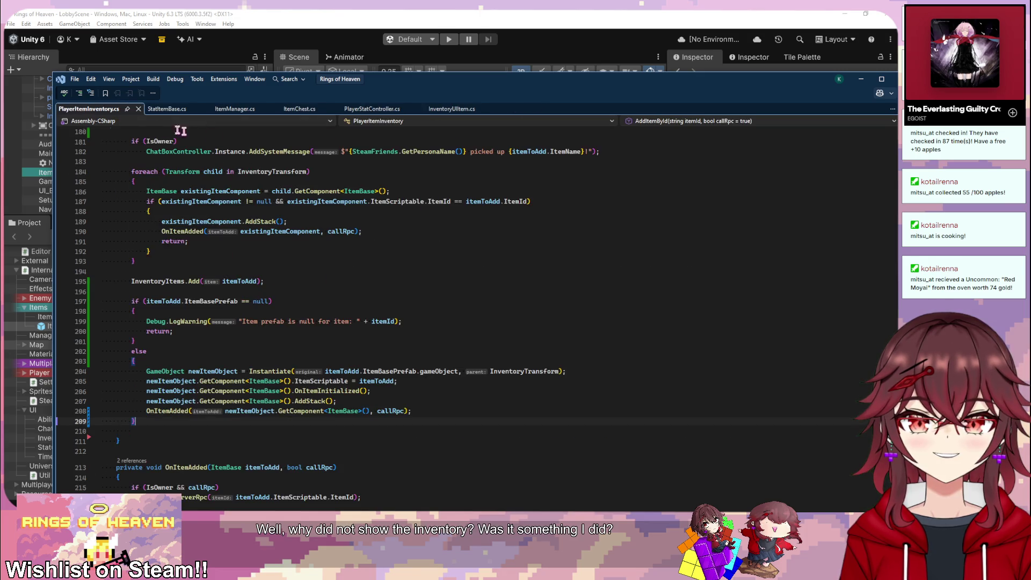
pyautogui.click(462, 108)
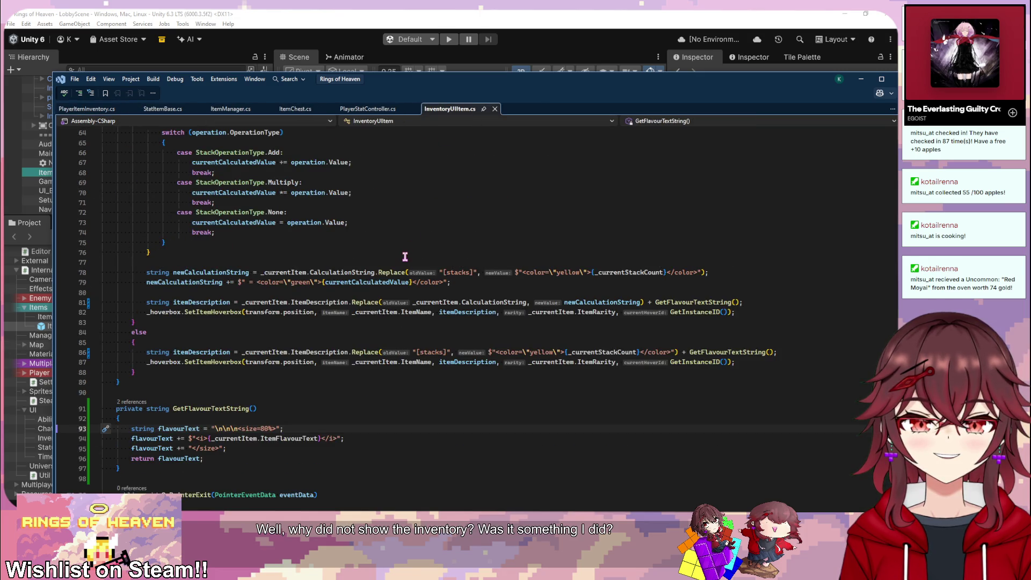
pyautogui.click(368, 109)
pyautogui.click(301, 109)
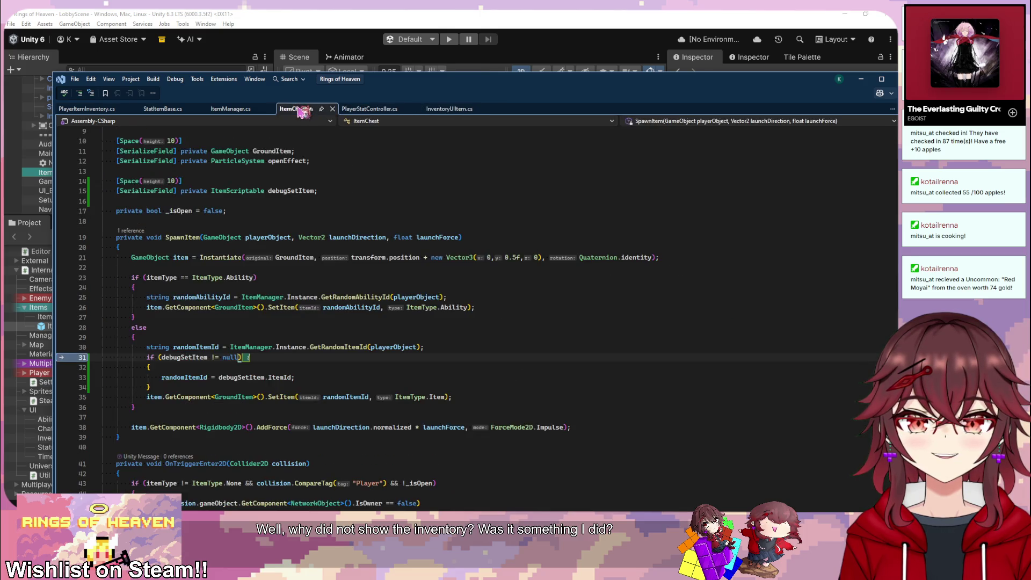
pyautogui.scroll(-3, 362, 284)
pyautogui.scroll(-6, 362, 288)
pyautogui.scroll(-5, 329, 241)
pyautogui.scroll(-4, 329, 241)
# Step: Read through ItemManager.cs, then close it
pyautogui.click(230, 109)
pyautogui.scroll(-10, 357, 276)
pyautogui.scroll(-4, 356, 276)
pyautogui.scroll(-2, 359, 275)
pyautogui.scroll(-12, 359, 275)
pyautogui.scroll(-10, 359, 275)
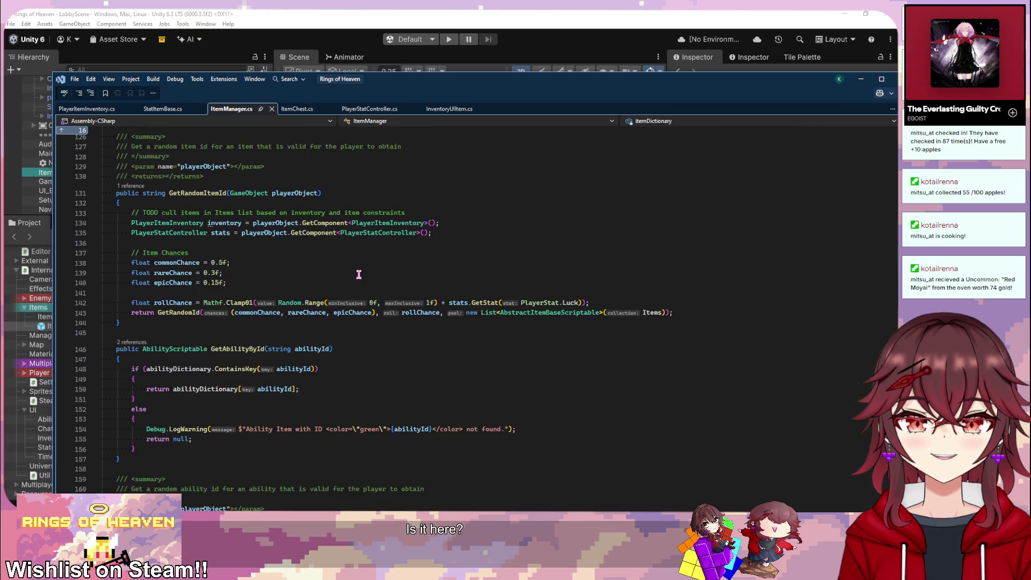
pyautogui.scroll(-10, 359, 275)
pyautogui.click(271, 109)
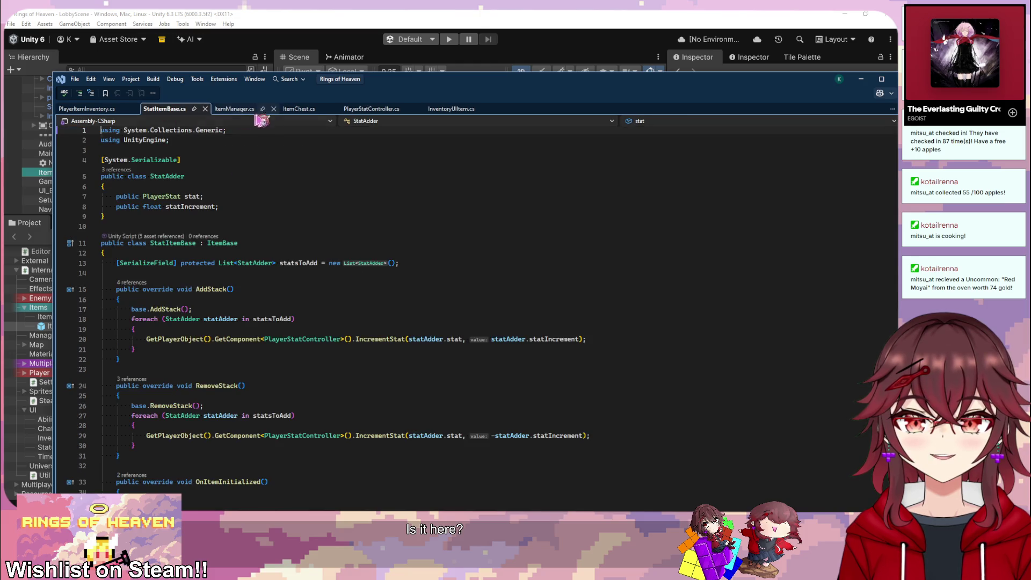
# Step: In PlayerItemInventory.cs, highlight the OnItemAdded call on line 208 in AddItemById
pyautogui.click(105, 109)
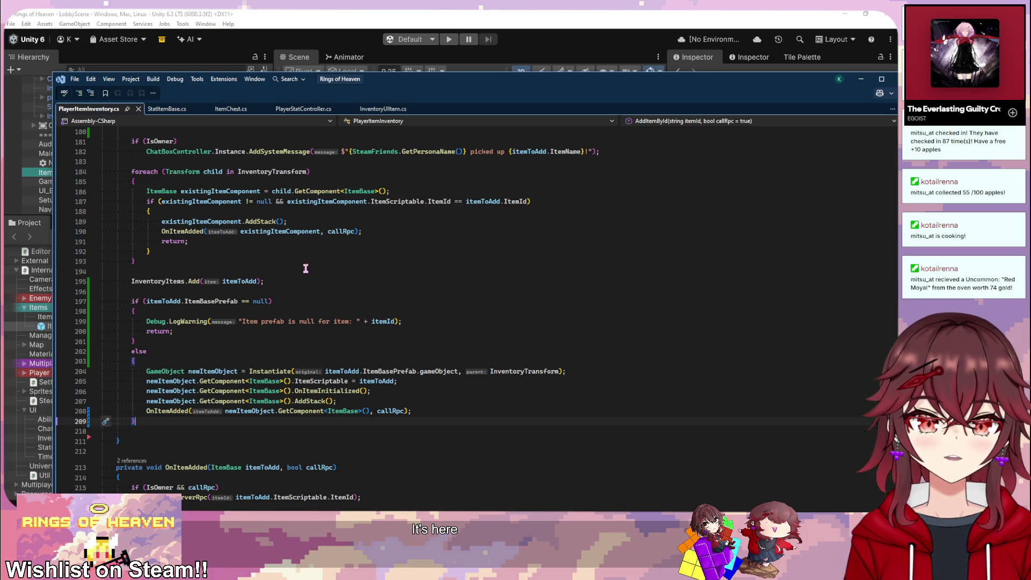
pyautogui.scroll(-4, 306, 267)
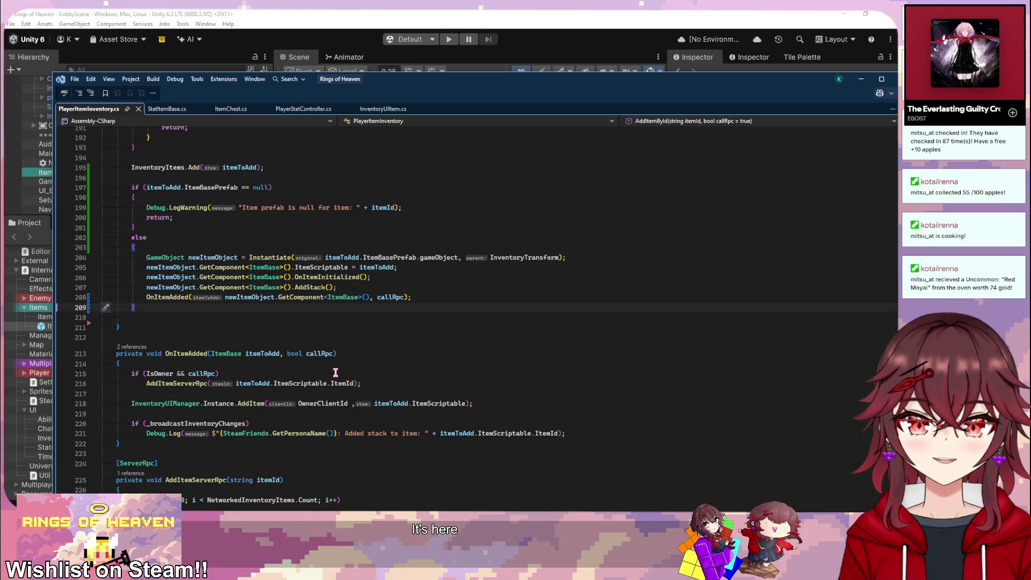
pyautogui.scroll(1, 336, 372)
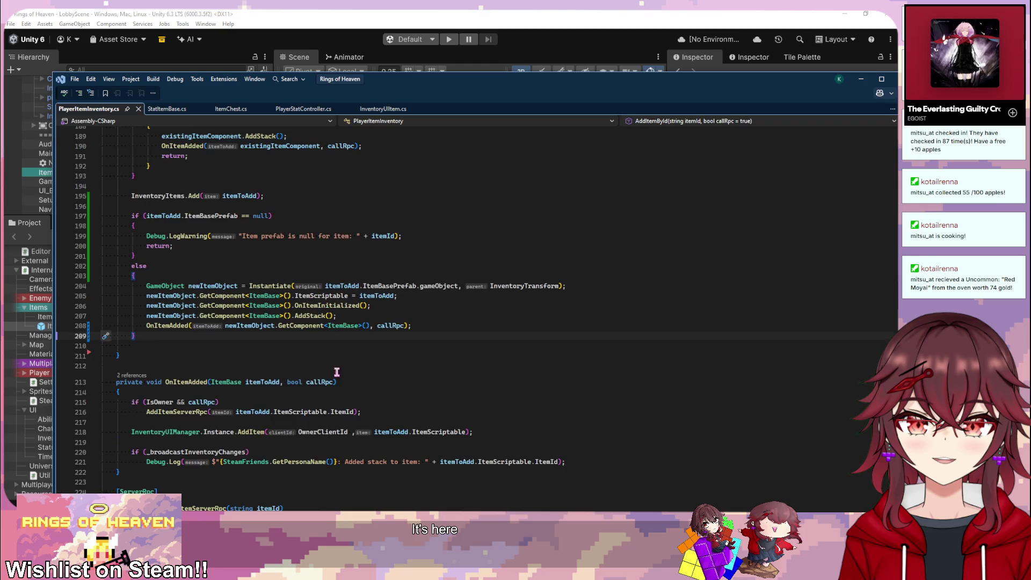
pyautogui.moveTo(424, 328); pyautogui.dragTo(146, 326)
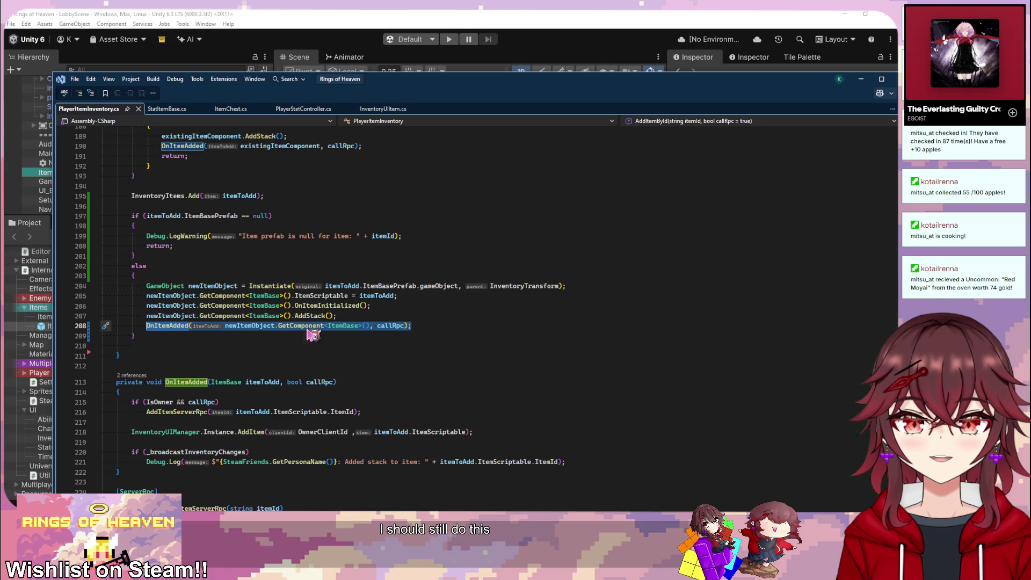
# Step: Copy the InventoryUIManager AddItem call from line 218 onto a new line 200
pyautogui.scroll(-1, 470, 334)
pyautogui.scroll(1, 469, 334)
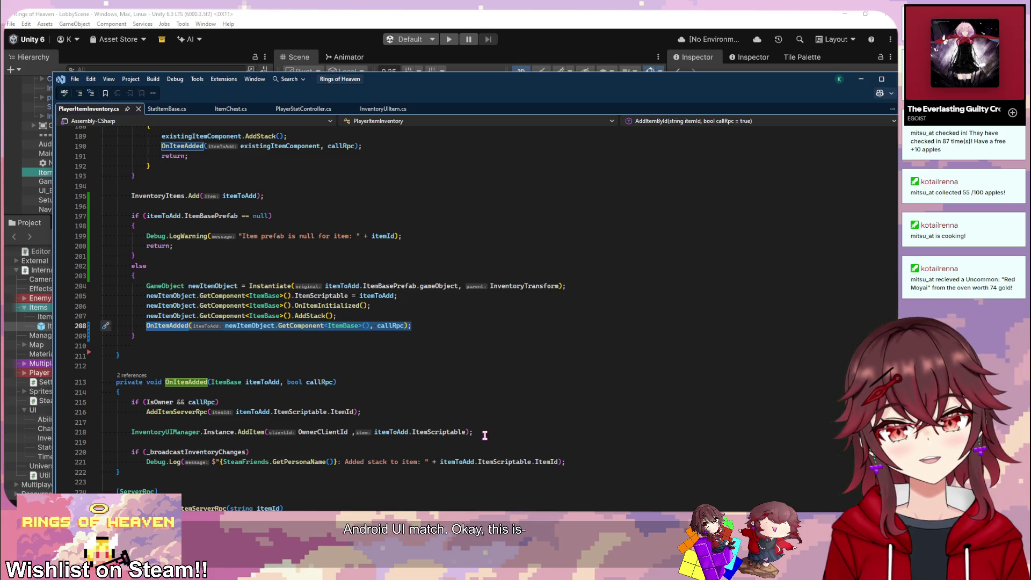
pyautogui.moveTo(485, 435); pyautogui.dragTo(129, 437)
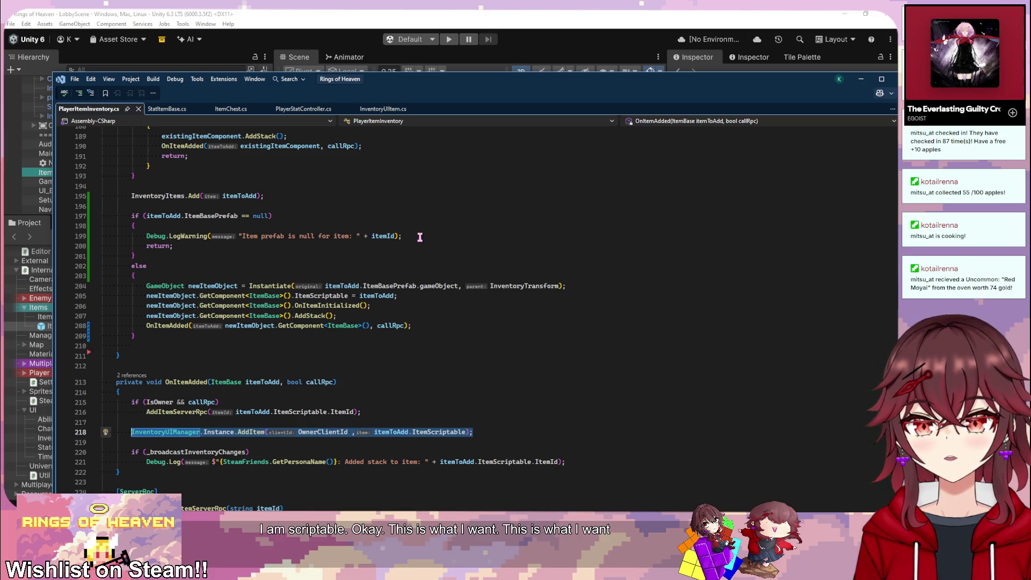
pyautogui.hotkey('ctrl', 'c')
pyautogui.click(419, 237)
pyautogui.hotkey('ctrl', 'v')
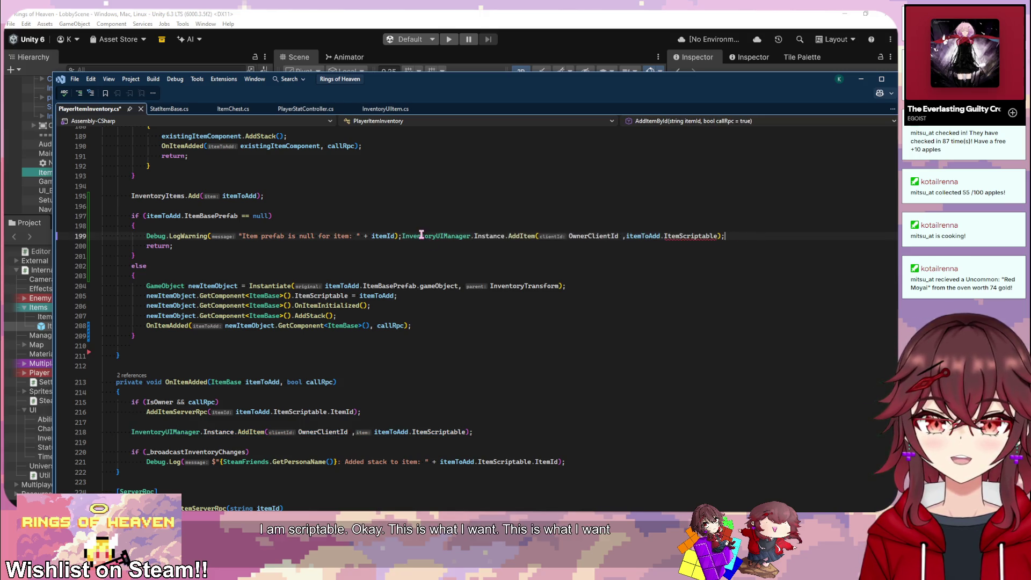
pyautogui.hotkey('ctrl', 'z')
pyautogui.press('Return')
pyautogui.hotkey('ctrl', 'v')
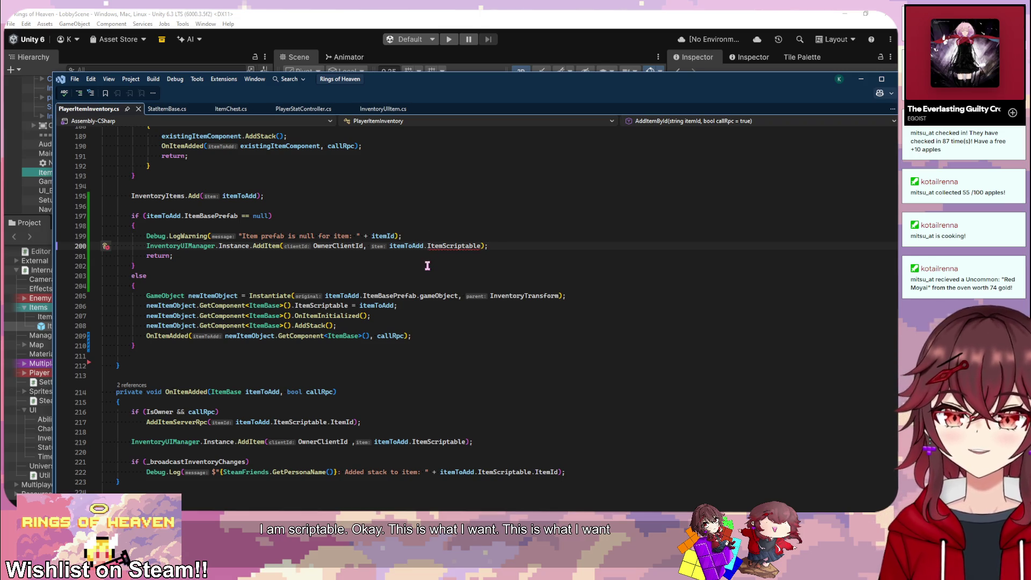
# Step: Remove '.ItemScriptable' from the line 200 AddItem call, save, and return to Unity
pyautogui.scroll(1, 515, 283)
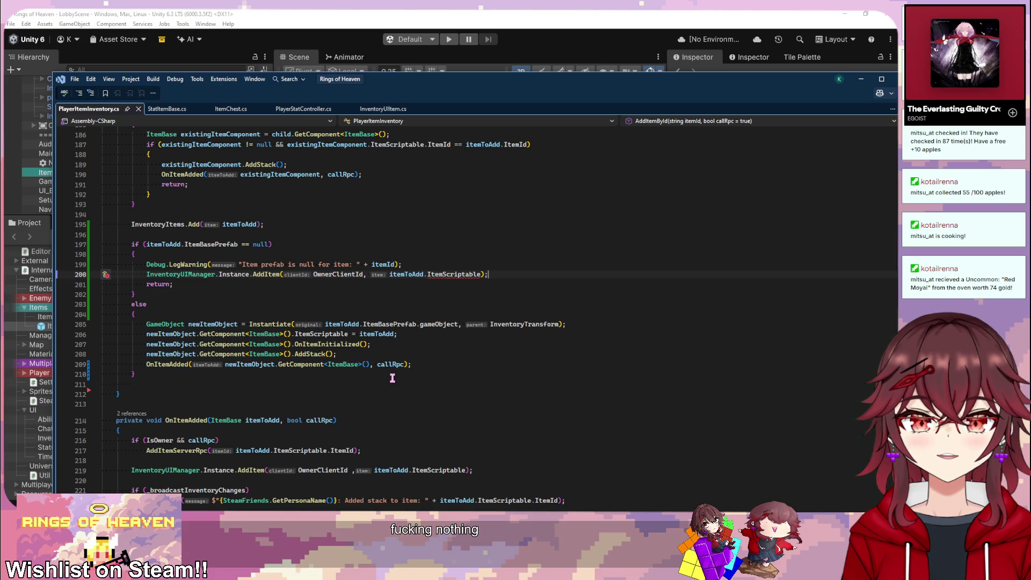
pyautogui.scroll(2, 392, 378)
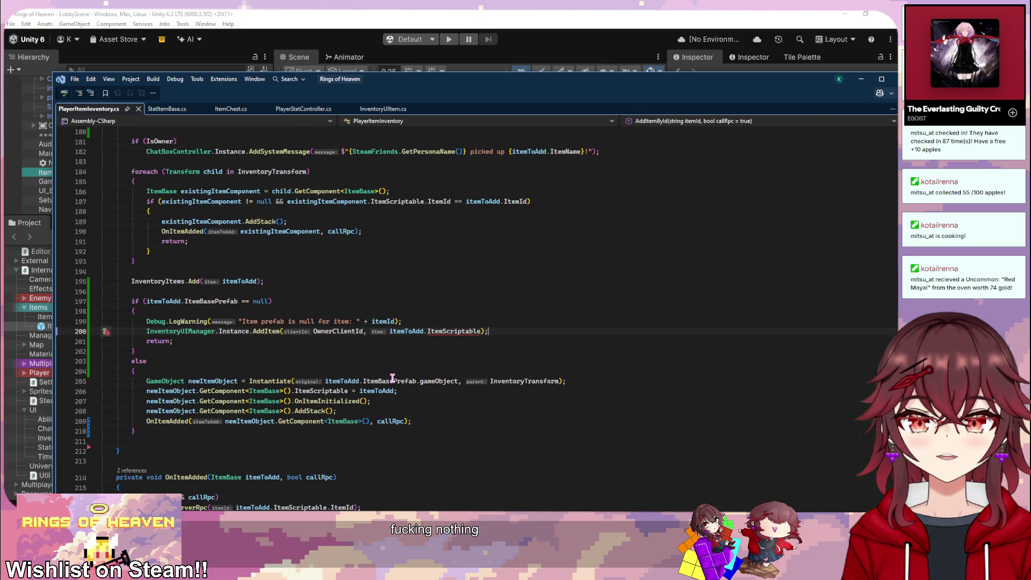
pyautogui.moveTo(444, 334)
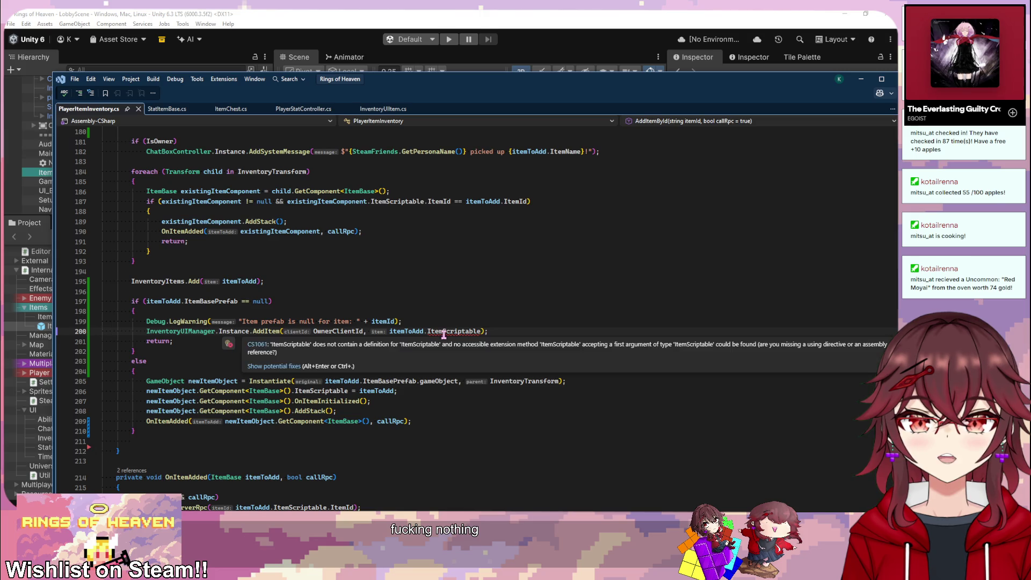
pyautogui.scroll(2, 418, 316)
pyautogui.click(201, 196)
pyautogui.click(459, 411)
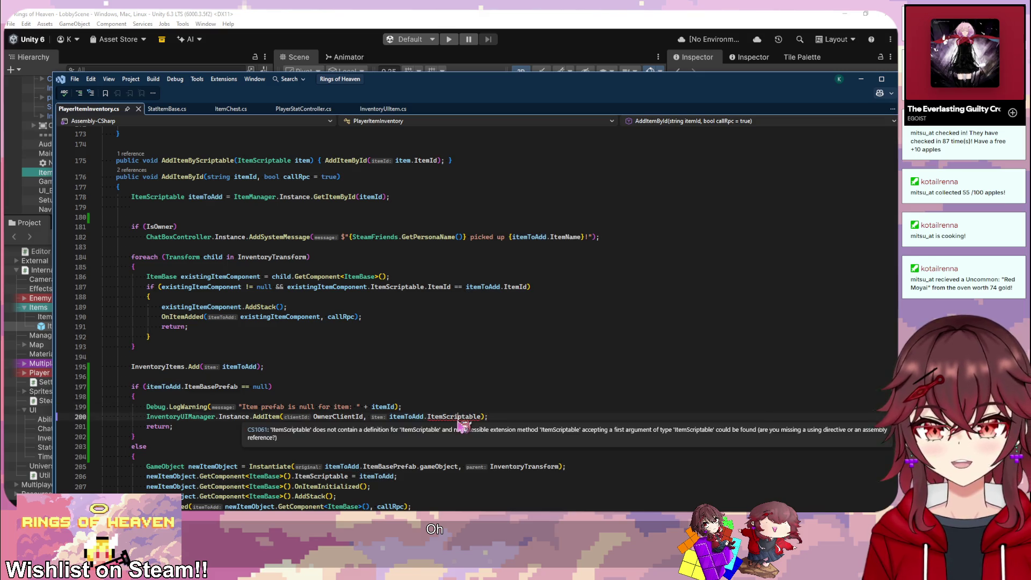
pyautogui.click(442, 418)
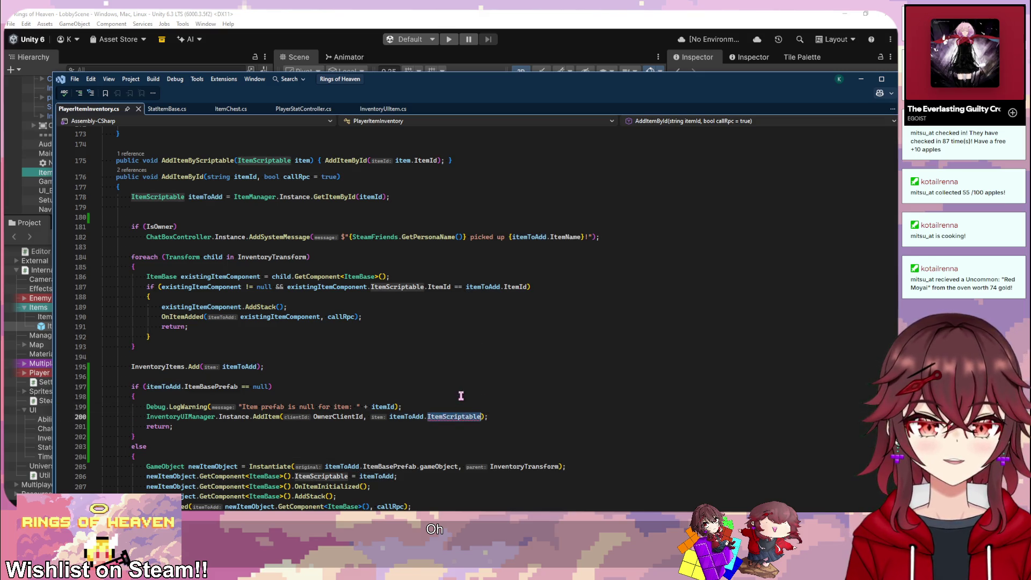
pyautogui.hotkey('ctrl', 'Delete')
pyautogui.hotkey('ctrl', 'BackSpace')
pyautogui.hotkey('ctrl', 'BackSpace')
pyautogui.hotkey('ctrl', 's')
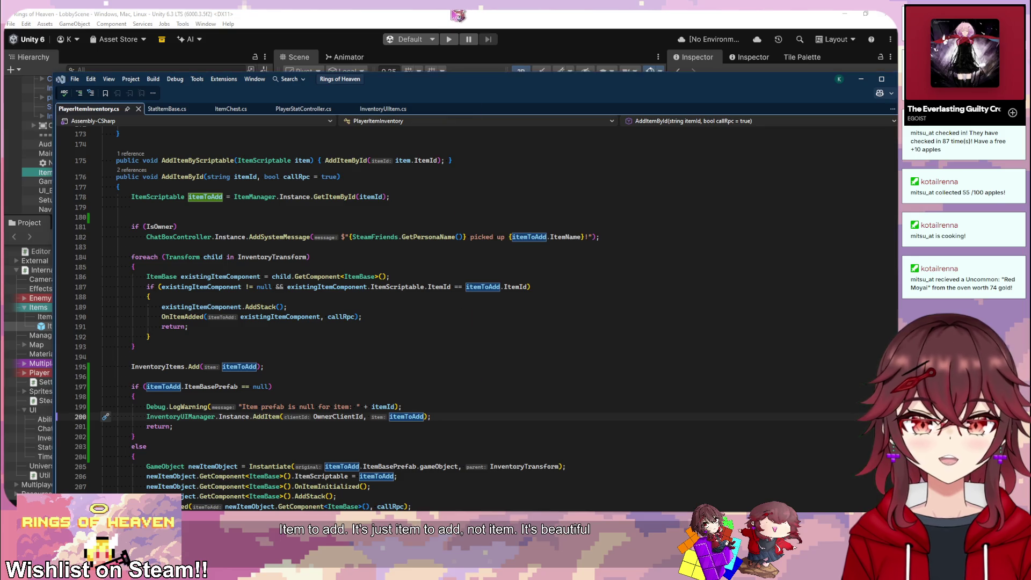
pyautogui.hotkey('alt', 'Tab')
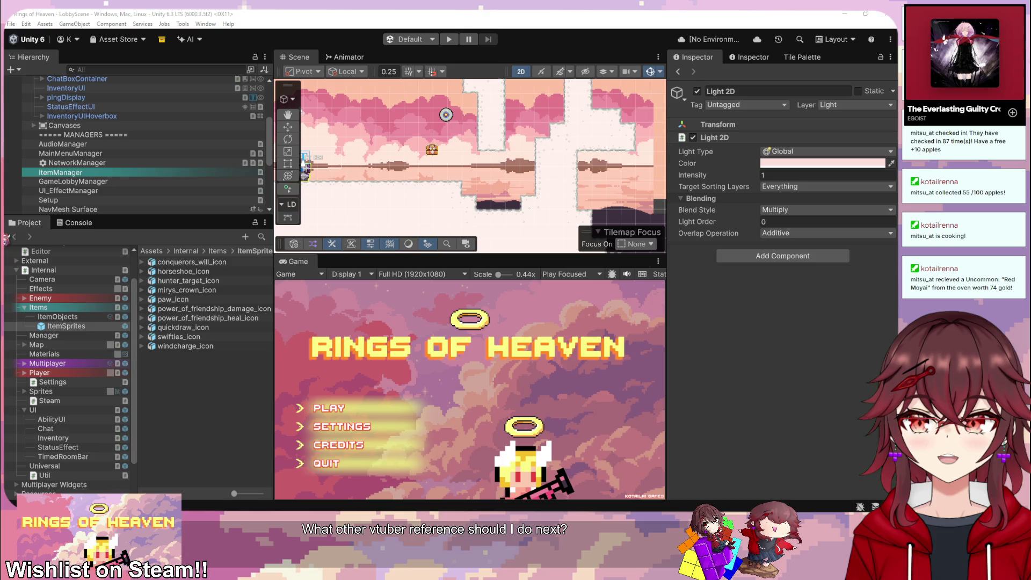
# Step: Maximize the Game view and start a play test in a new room
pyautogui.rightClick(301, 262)
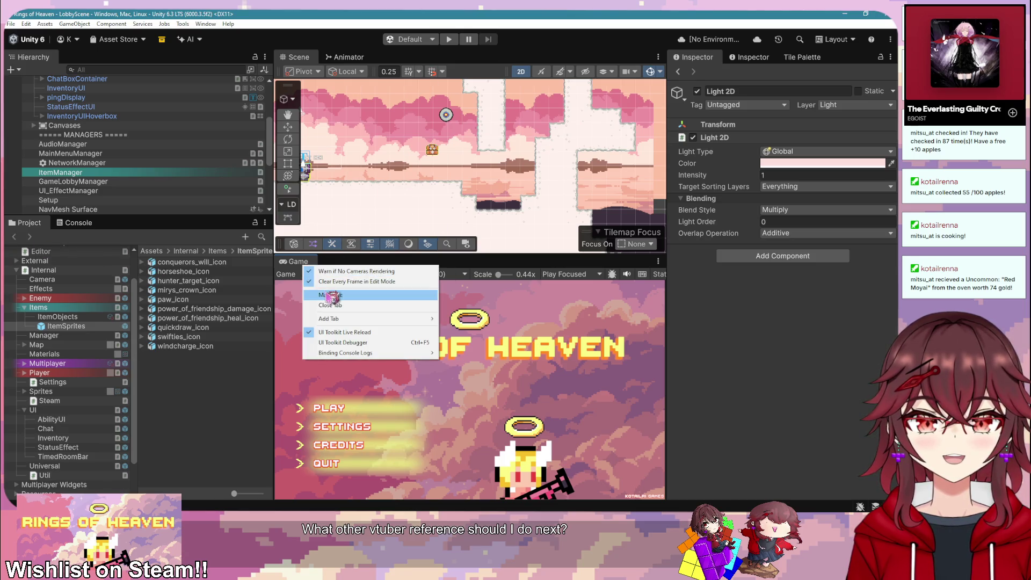
pyautogui.click(322, 295)
pyautogui.click(452, 39)
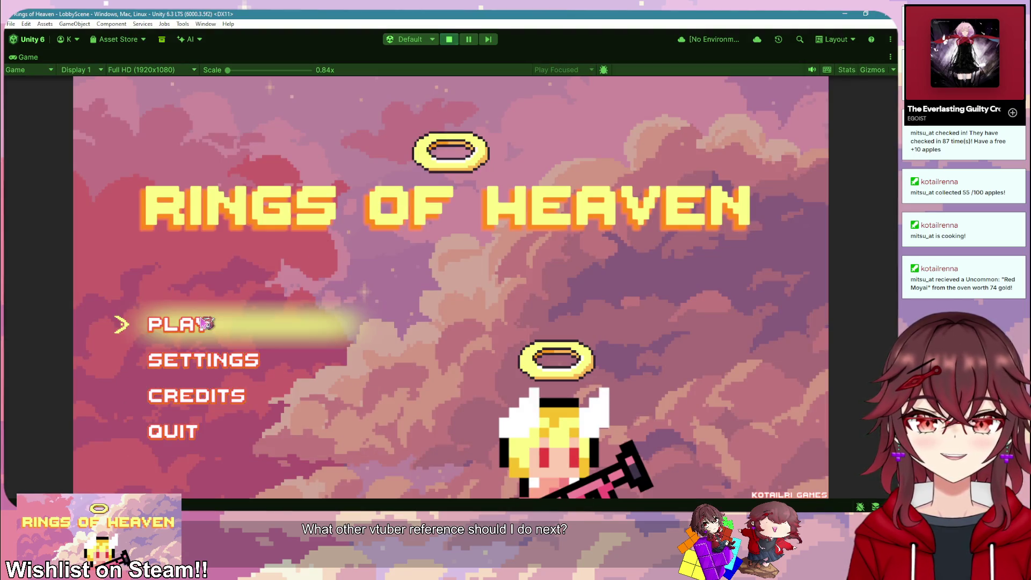
pyautogui.click(207, 324)
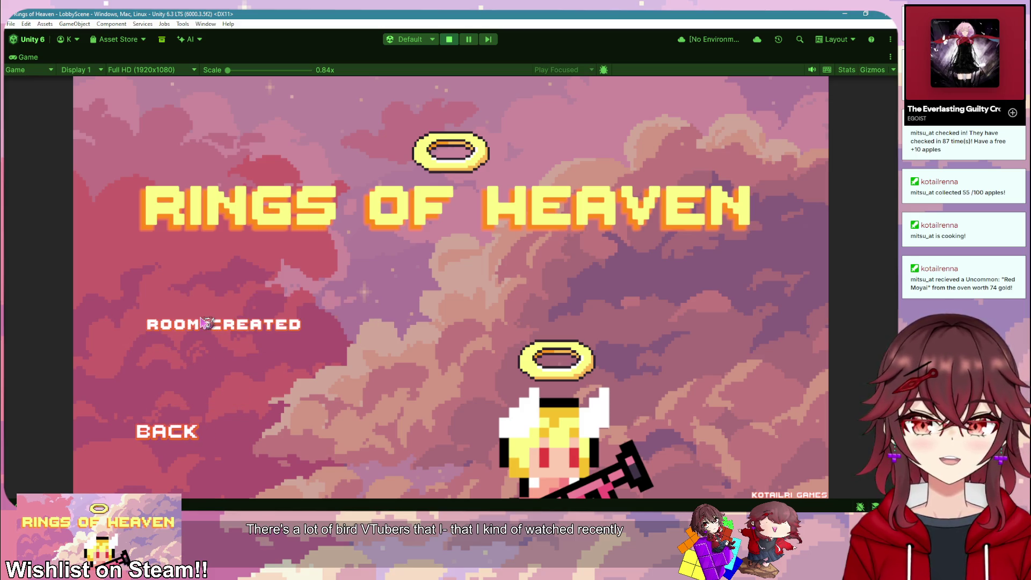
# Step: Walk right to pick up Miry's Crown, check it in the inventory, then stop playing
pyautogui.press('d')
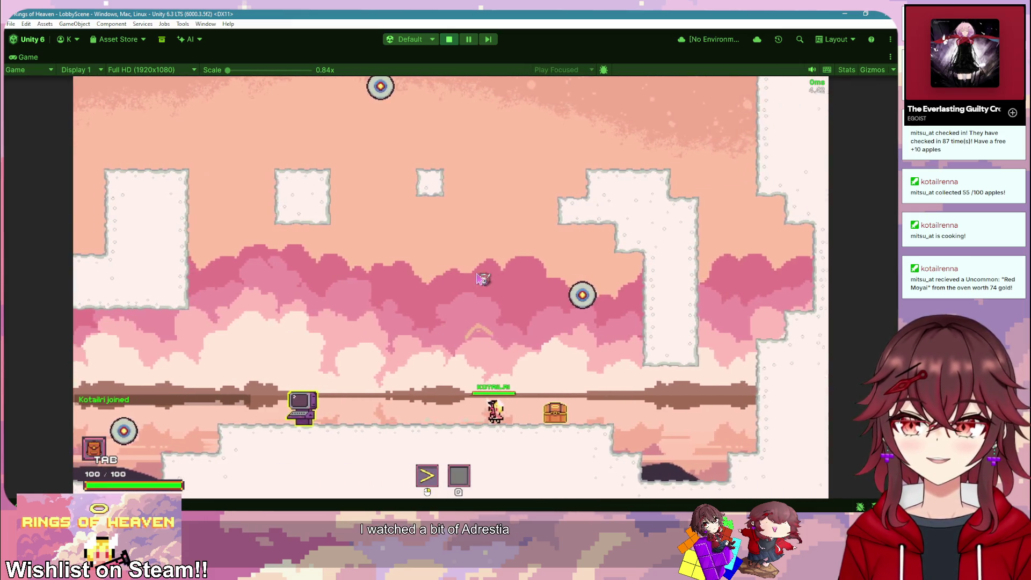
pyautogui.press('d')
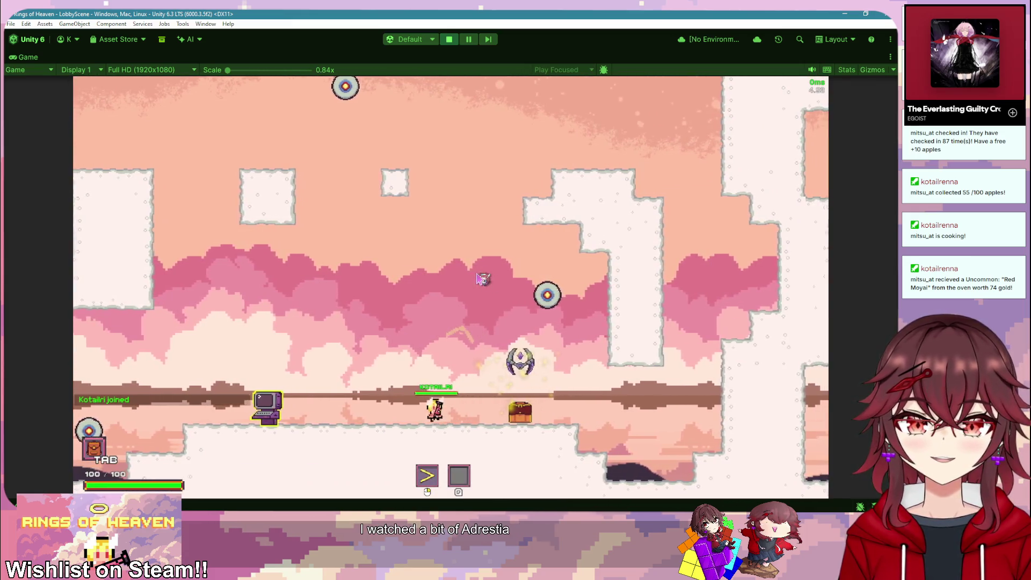
pyautogui.press('Tab')
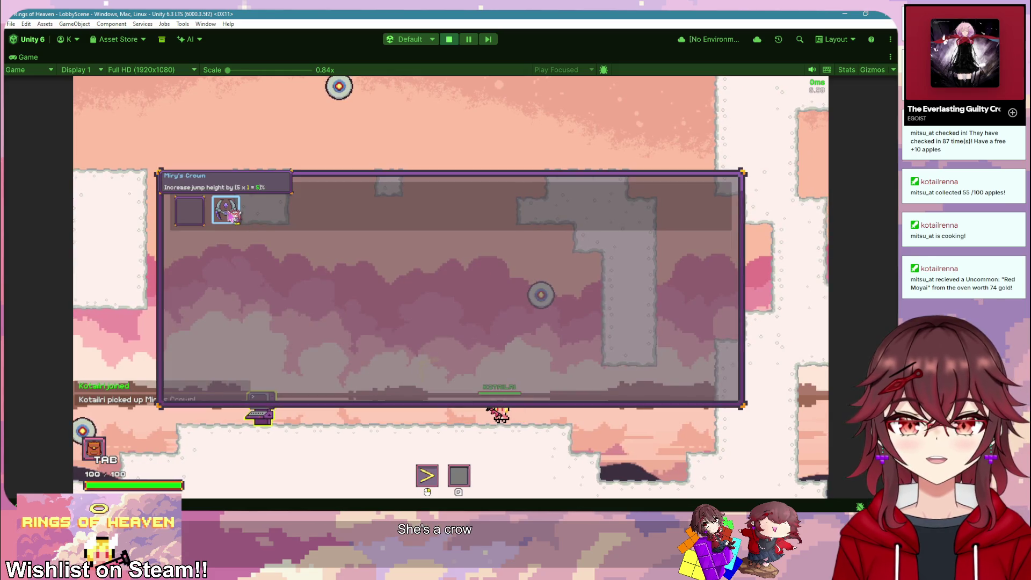
pyautogui.moveTo(233, 212)
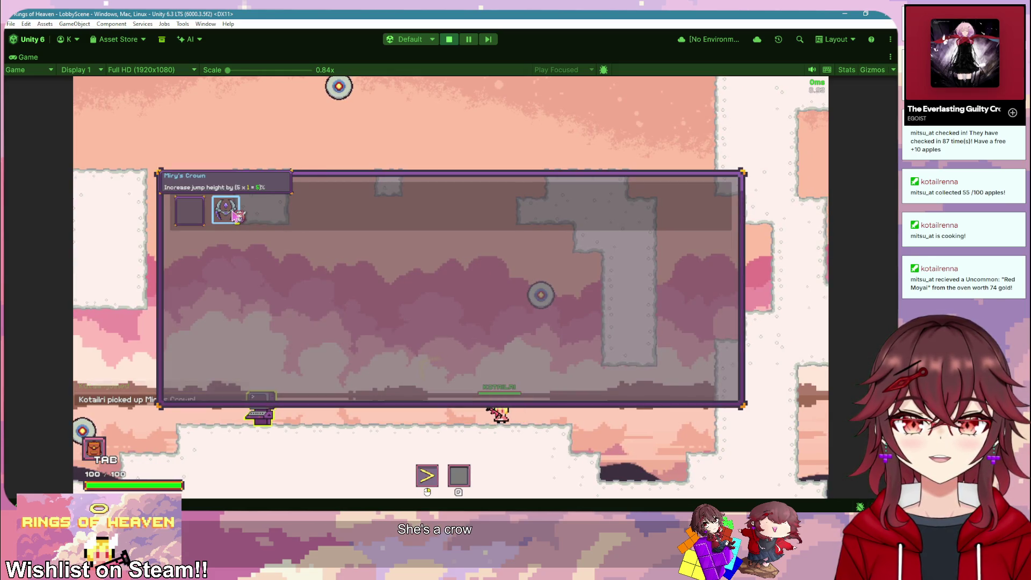
pyautogui.press('Tab')
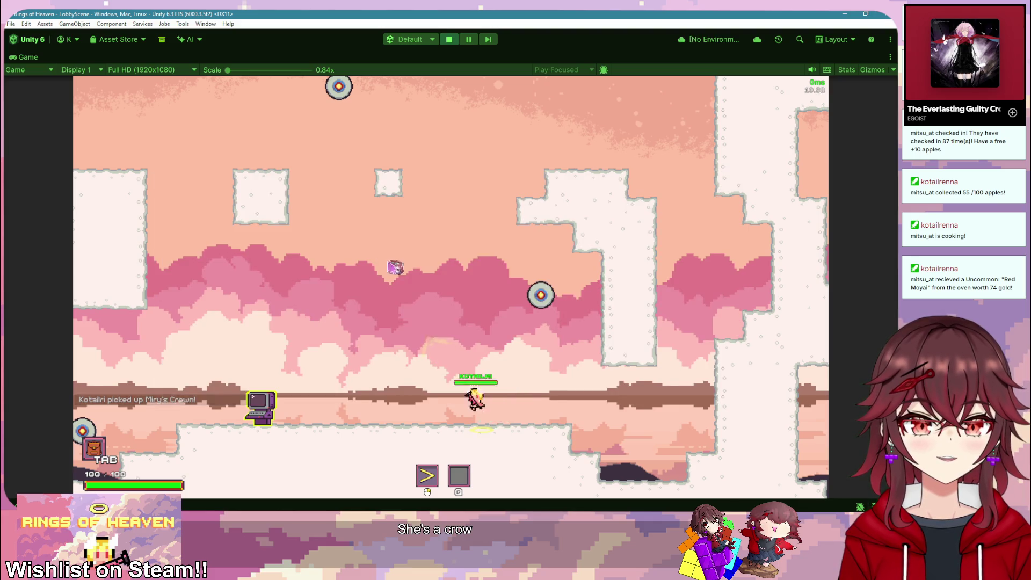
pyautogui.press('space')
pyautogui.click(575, 305)
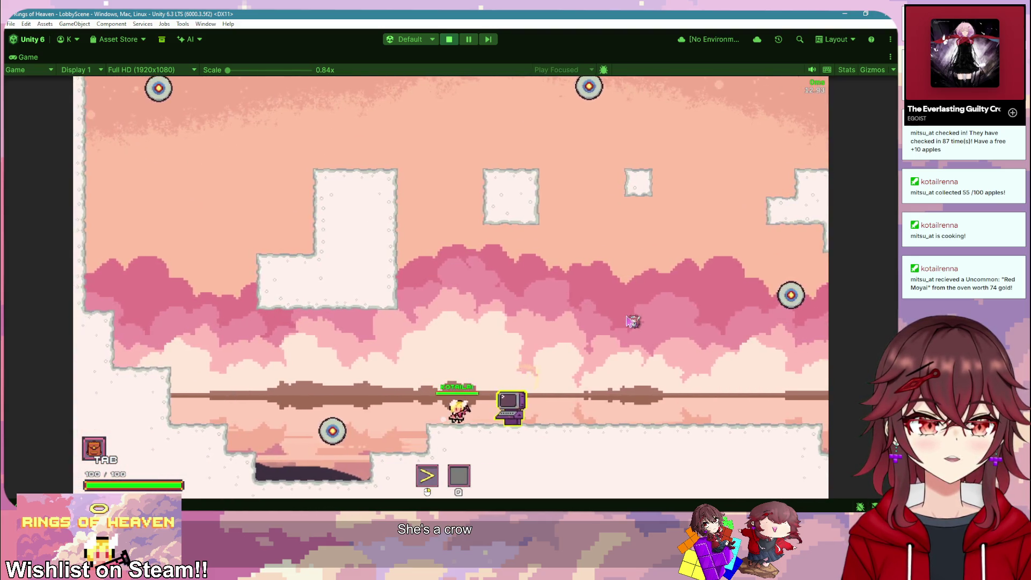
pyautogui.click(633, 321)
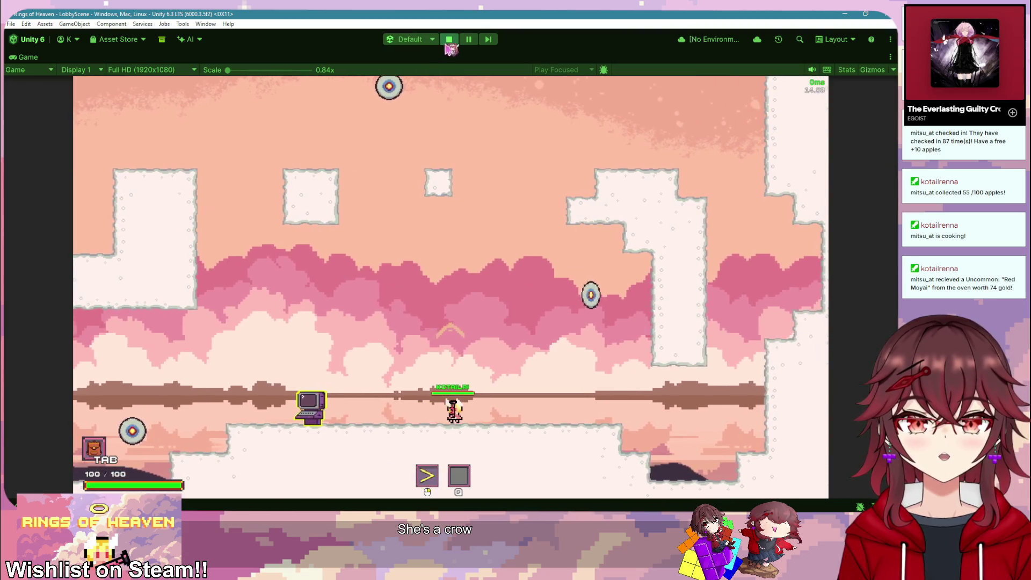
pyautogui.click(450, 42)
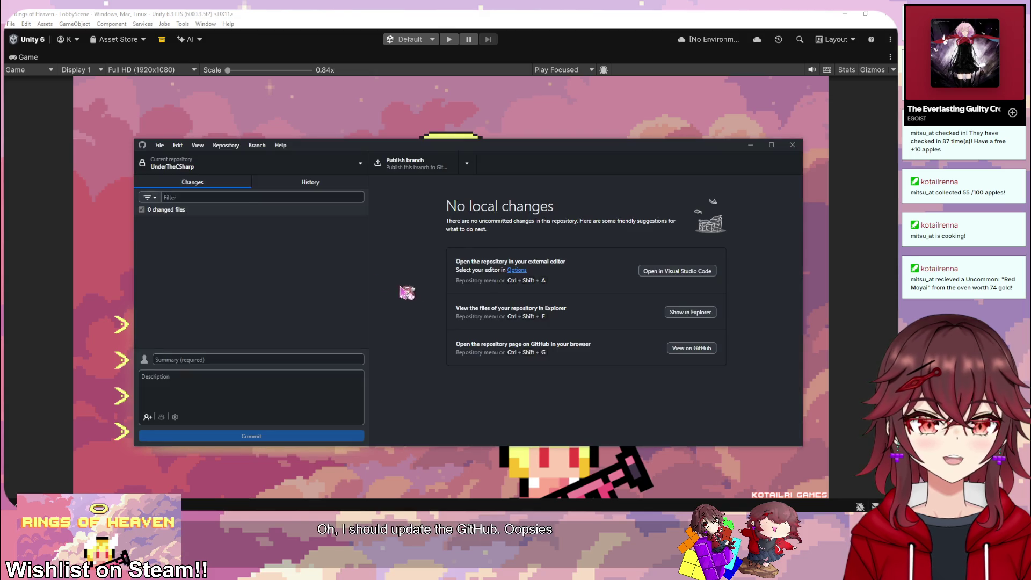
# Step: Select the Rings-of-Heaven repository and enter the summary 'item sprite changes + flavour text'
pyautogui.click(230, 168)
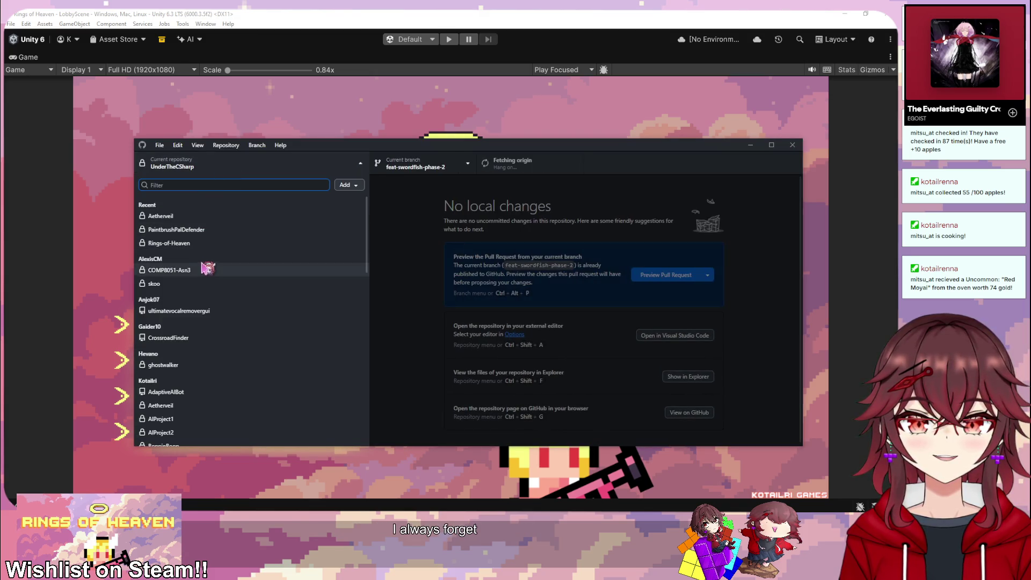
pyautogui.click(207, 243)
pyautogui.click(299, 359)
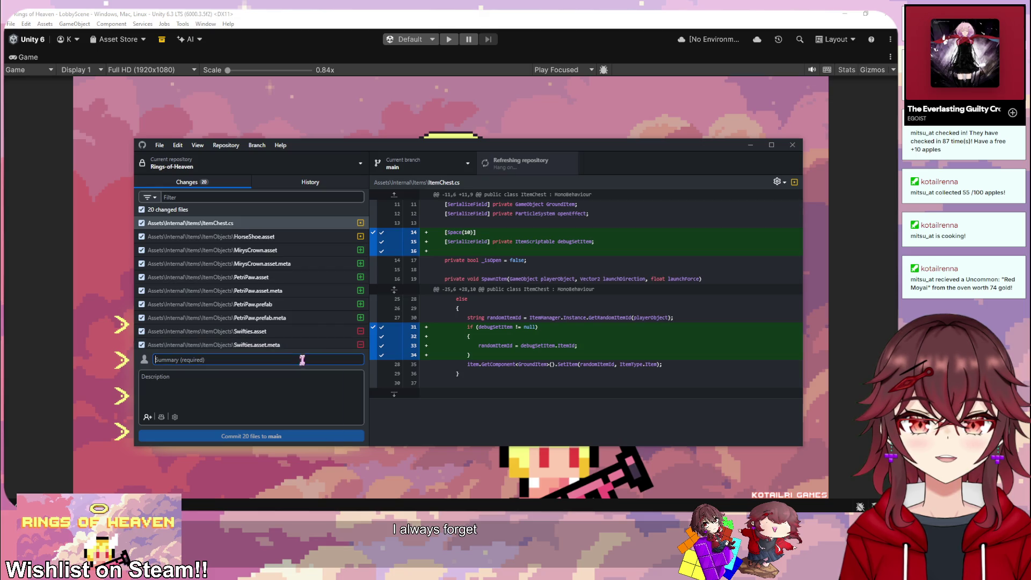
pyautogui.scroll(-5, 311, 336)
pyautogui.write('a')
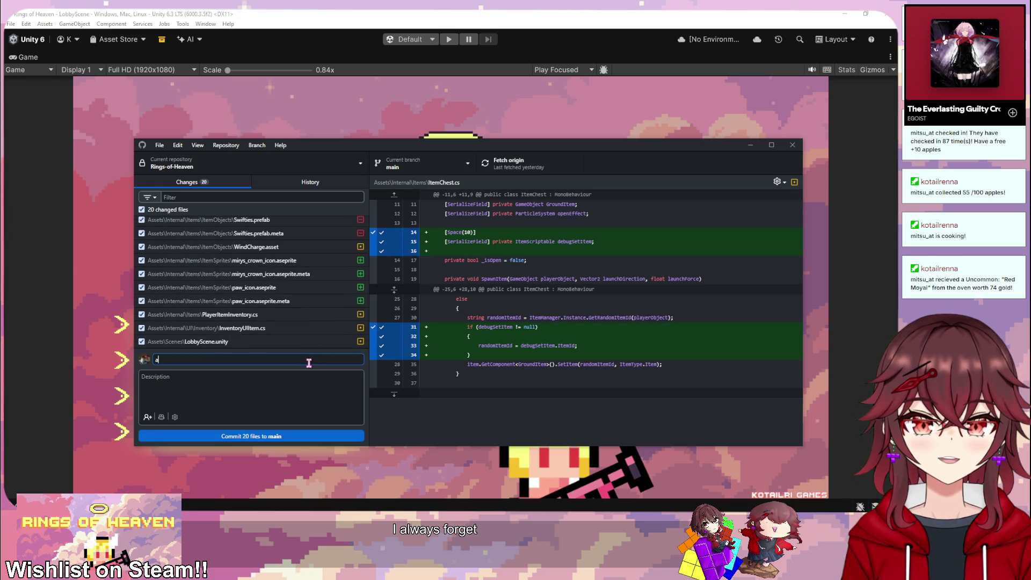
pyautogui.press('BackSpace')
pyautogui.write('some item')
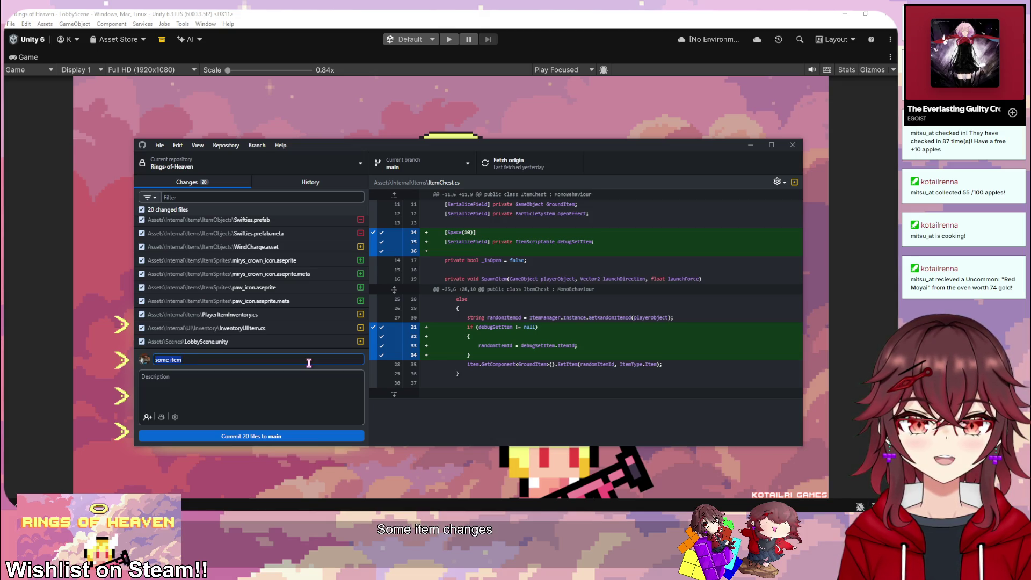
pyautogui.write(' cha')
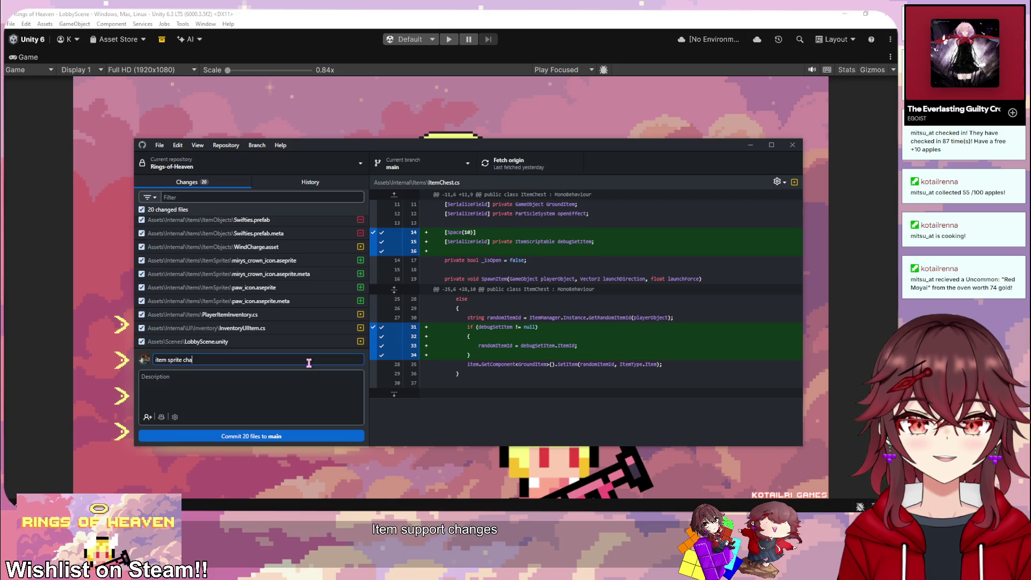
pyautogui.write('s + f')
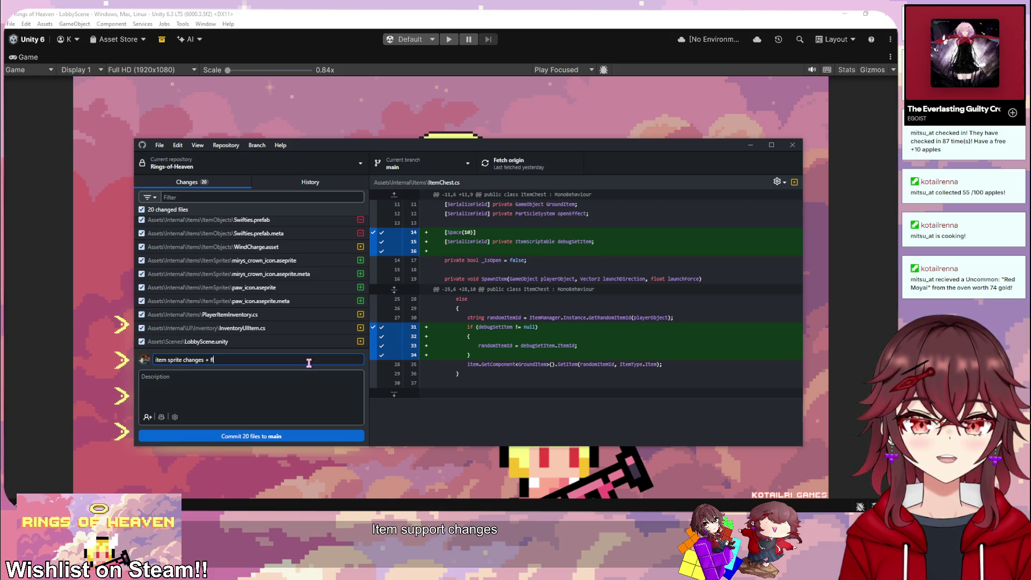
pyautogui.write(' text')
# Step: Commit the 20 changed files to main and push them to origin
pyautogui.click(296, 435)
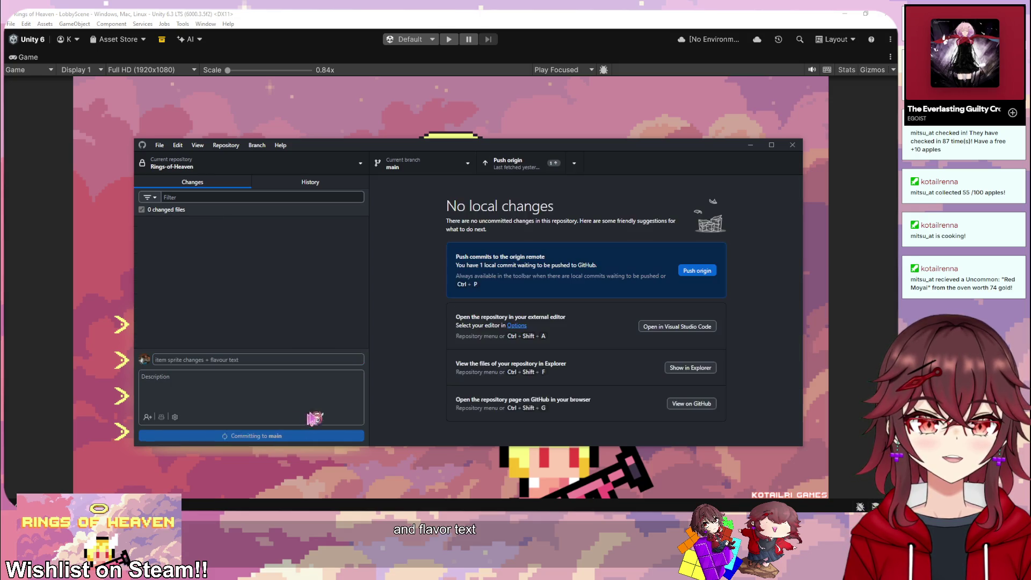
pyautogui.hotkey('ctrl', 'p')
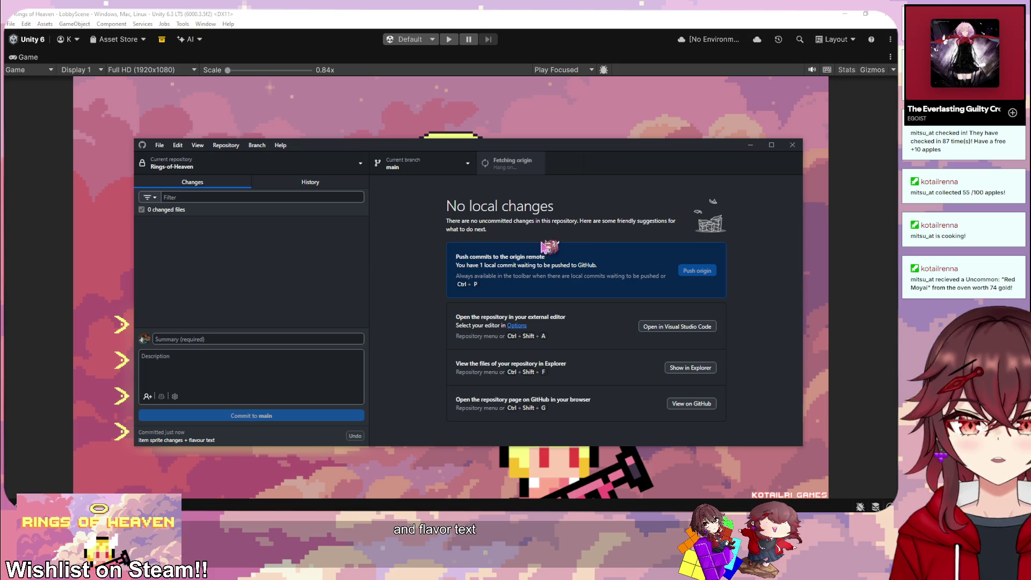
pyautogui.hotkey('alt', 'Tab')
# Step: Open InventoryUIItem.cs at the start of the GetFlavourTextString method
pyautogui.scroll(-5, 264, 260)
pyautogui.scroll(-5, 264, 260)
pyautogui.scroll(-3, 219, 183)
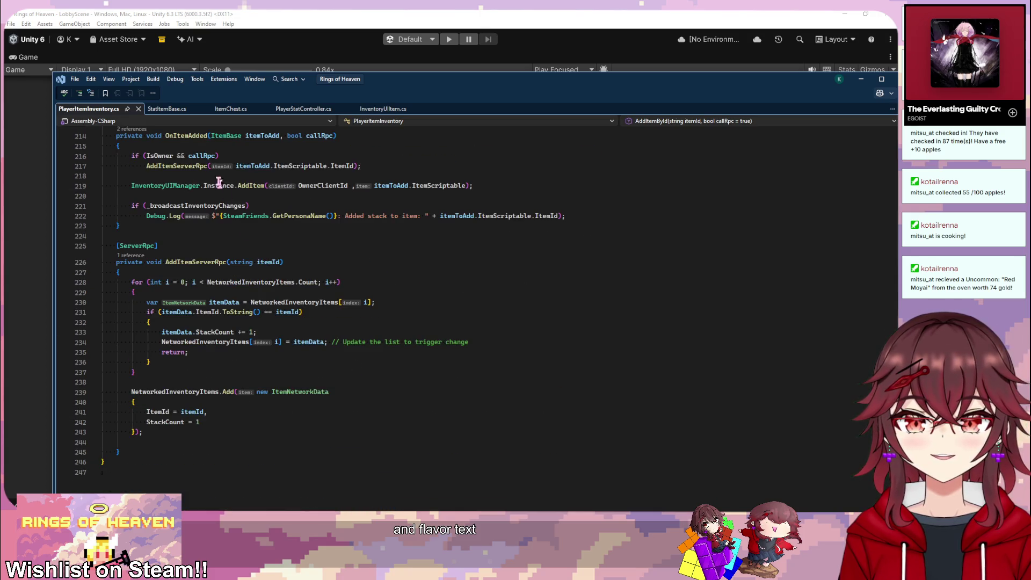
pyautogui.click(167, 108)
pyautogui.click(386, 109)
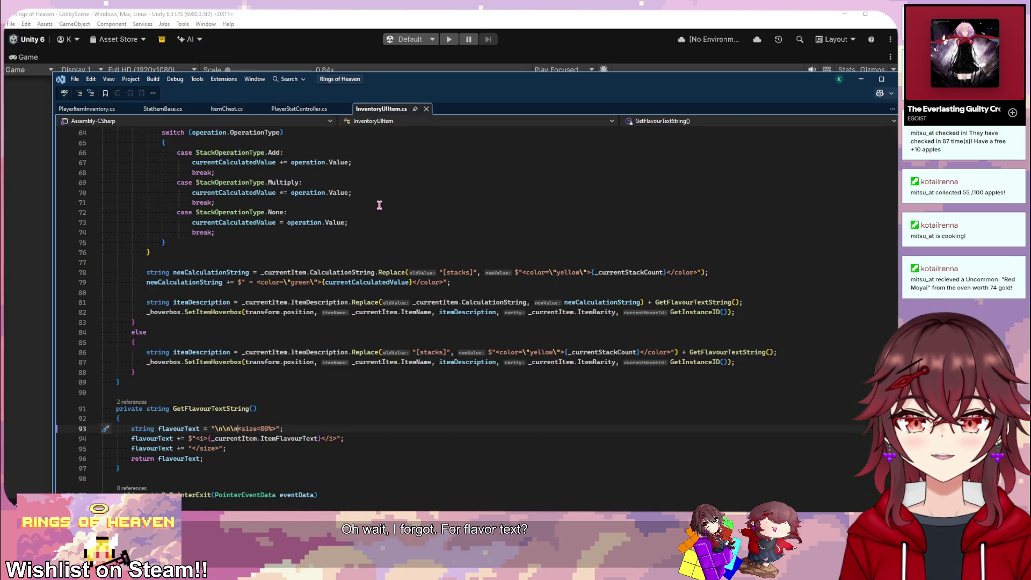
pyautogui.scroll(-4, 310, 319)
pyautogui.click(299, 306)
pyautogui.scroll(2, 387, 347)
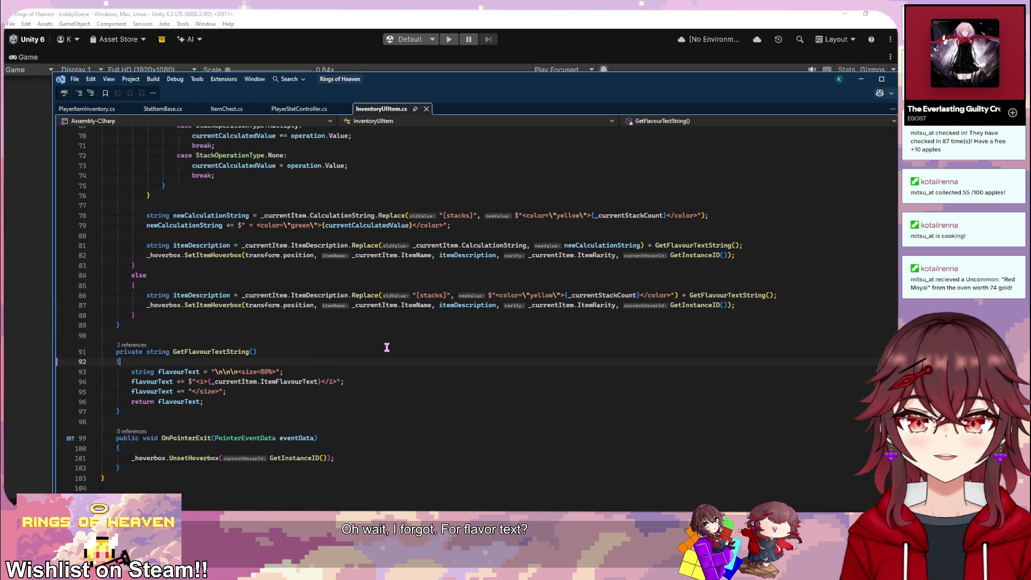
# Step: Add a check returning "" when _currentItem.ItemFlavourText is null or empty, and save
pyautogui.press('Return')
pyautogui.press('Return')
pyautogui.press('Up')
pyautogui.write('(_cu')
pyautogui.press('Tab')
pyautogui.write('.ItemF')
pyautogui.press('Tab')
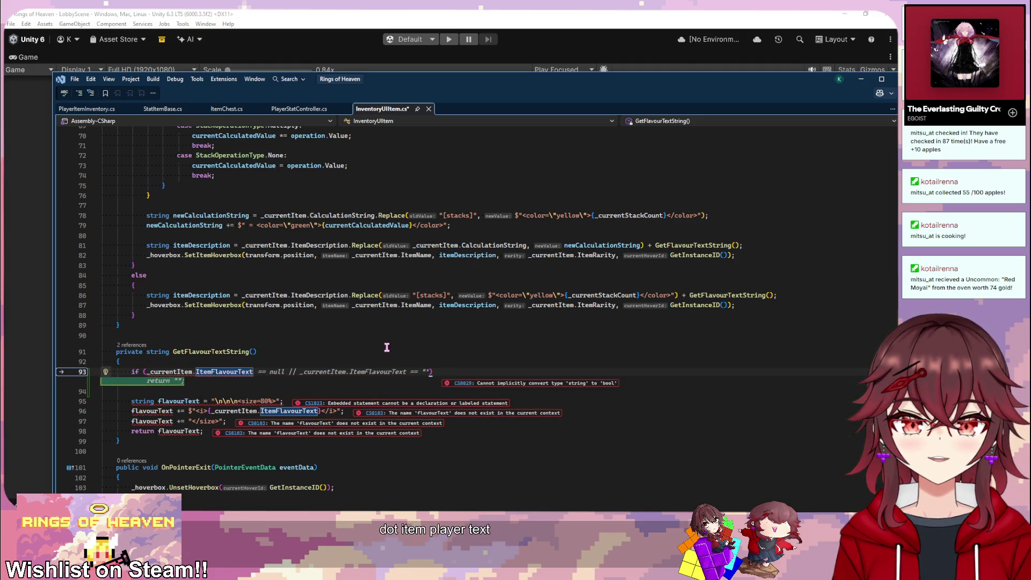
pyautogui.press('Tab')
pyautogui.hotkey('ctrl', 's')
# Step: Review the new return statement, then minimize Visual Studio
pyautogui.press('Down')
pyautogui.scroll(-6, 380, 280)
pyautogui.scroll(5, 384, 298)
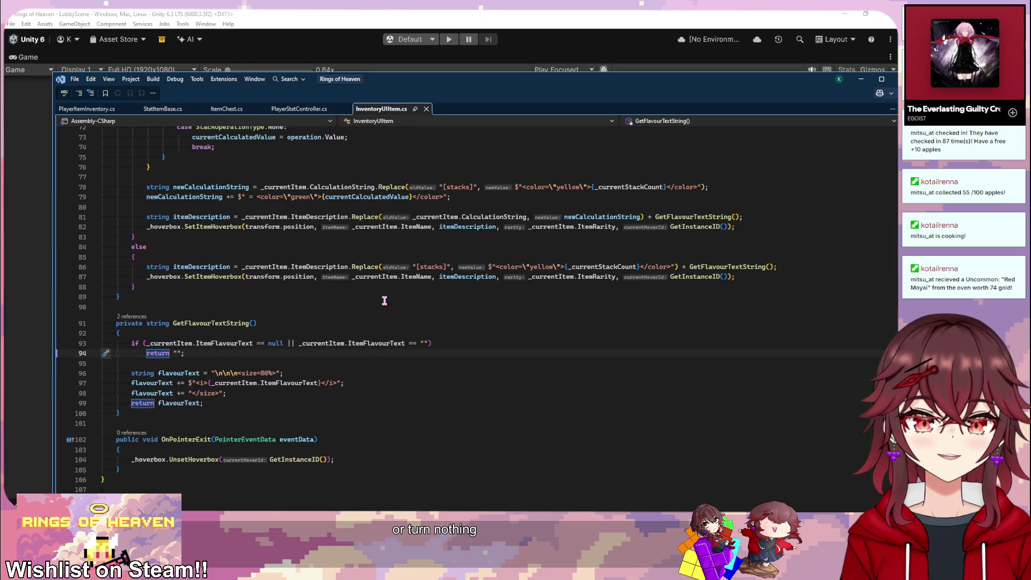
pyautogui.scroll(4, 385, 301)
pyautogui.scroll(-2, 384, 301)
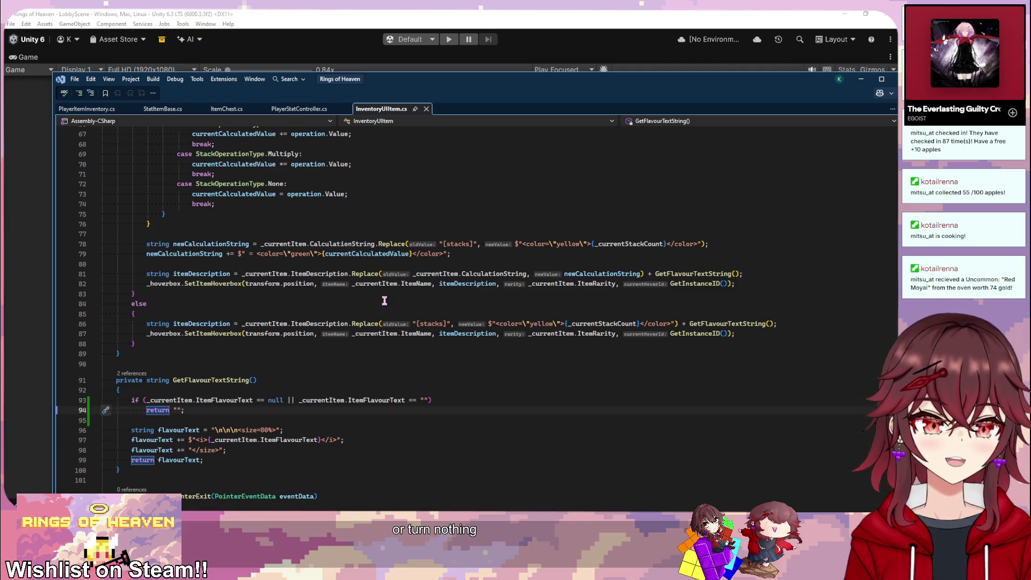
pyautogui.click(866, 78)
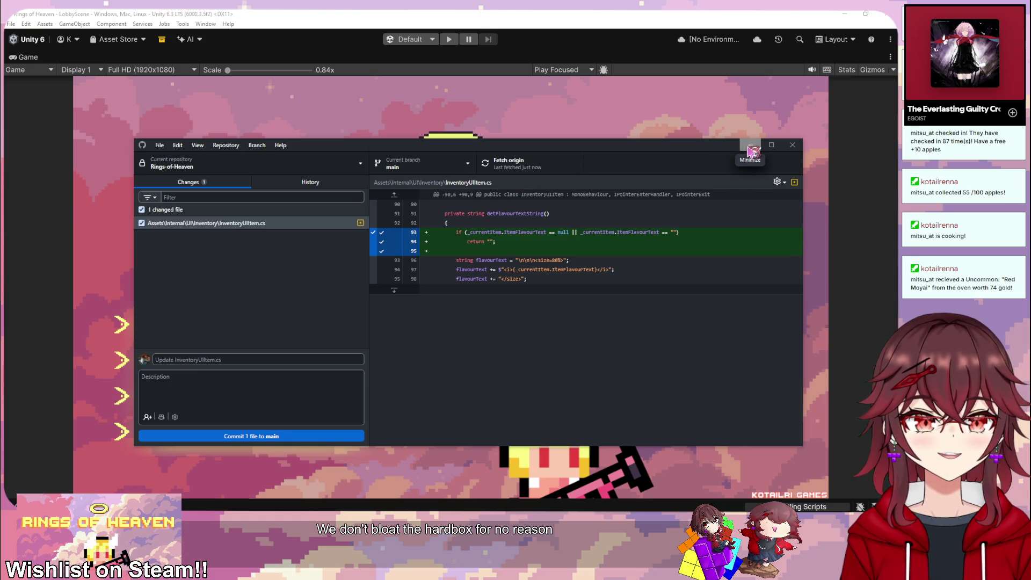
# Step: Minimize GitHub Desktop and un-maximize the Game view to restore Unity's docked layout
pyautogui.click(751, 150)
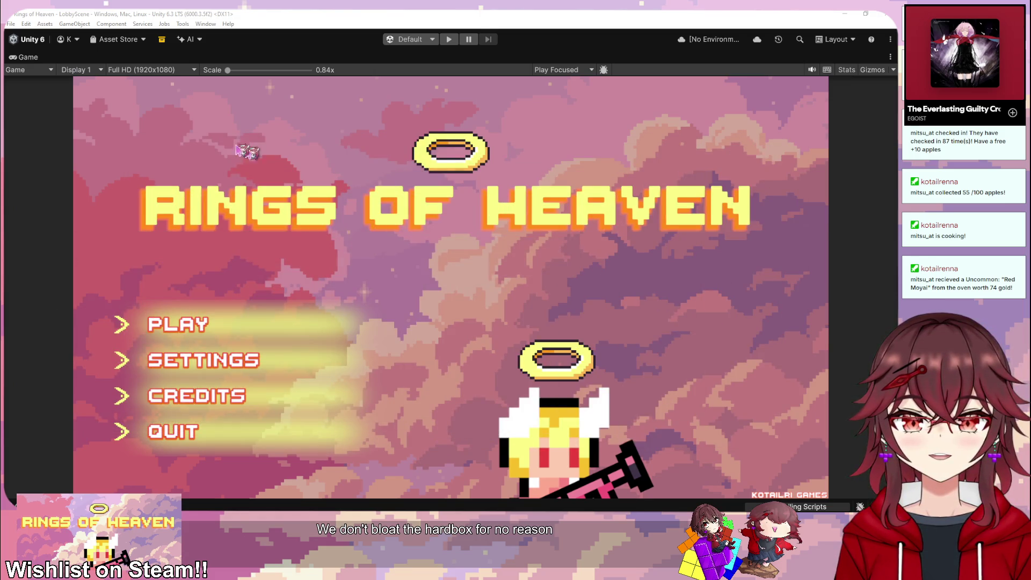
pyautogui.rightClick(30, 62)
pyautogui.click(43, 91)
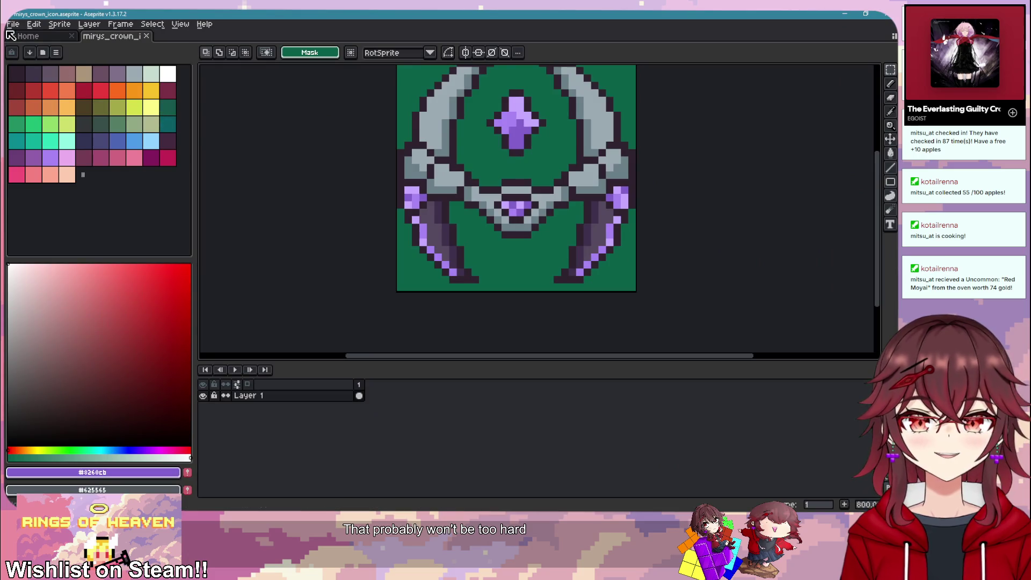
pyautogui.click(13, 24)
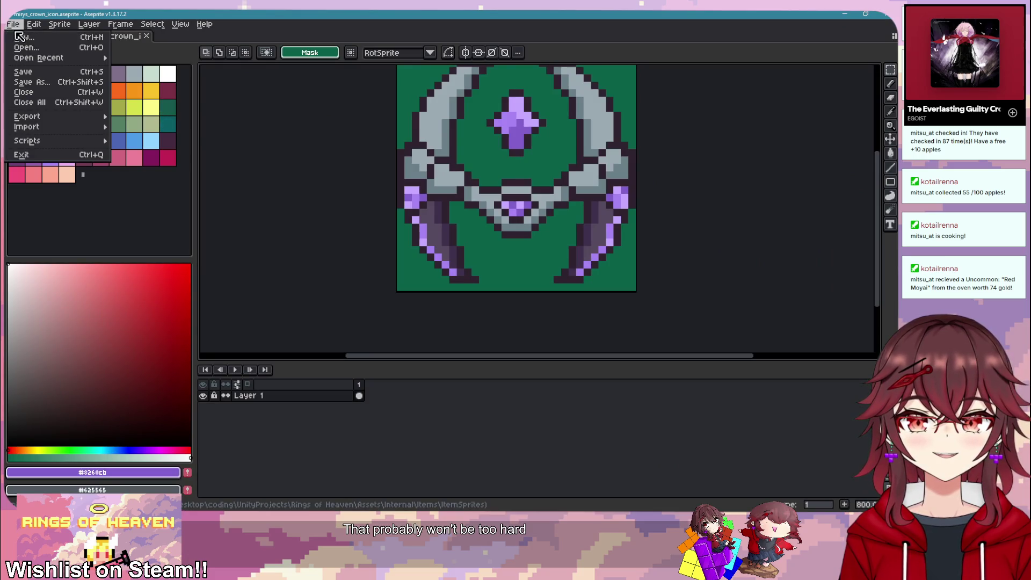
# Step: Create a new sprite with the default settings, then zoom in and pan the canvas
pyautogui.click(22, 36)
pyautogui.click(421, 365)
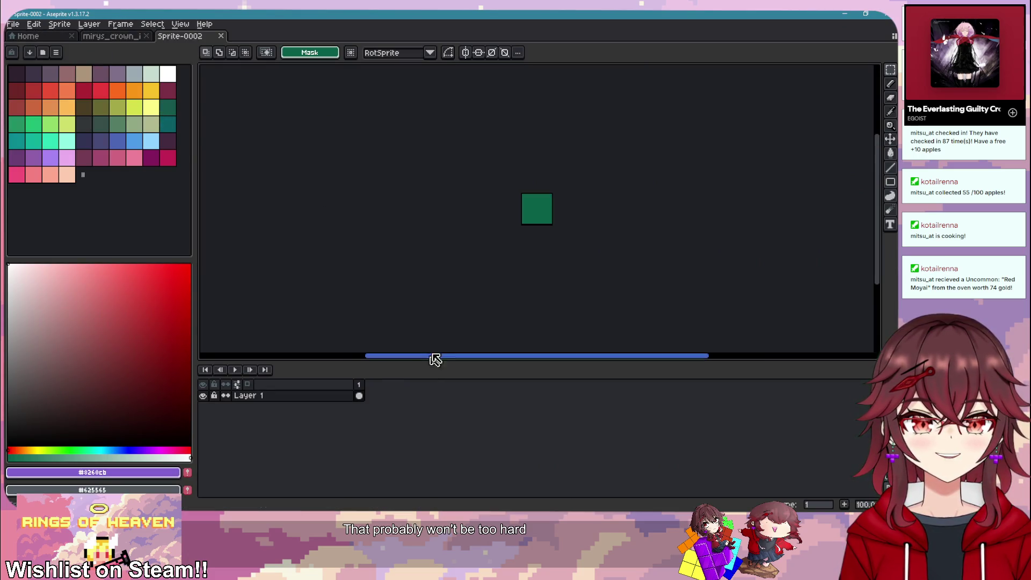
pyautogui.scroll(4, 573, 205)
pyautogui.scroll(1, 497, 249)
pyautogui.moveTo(498, 251); pyautogui.dragTo(490, 250)
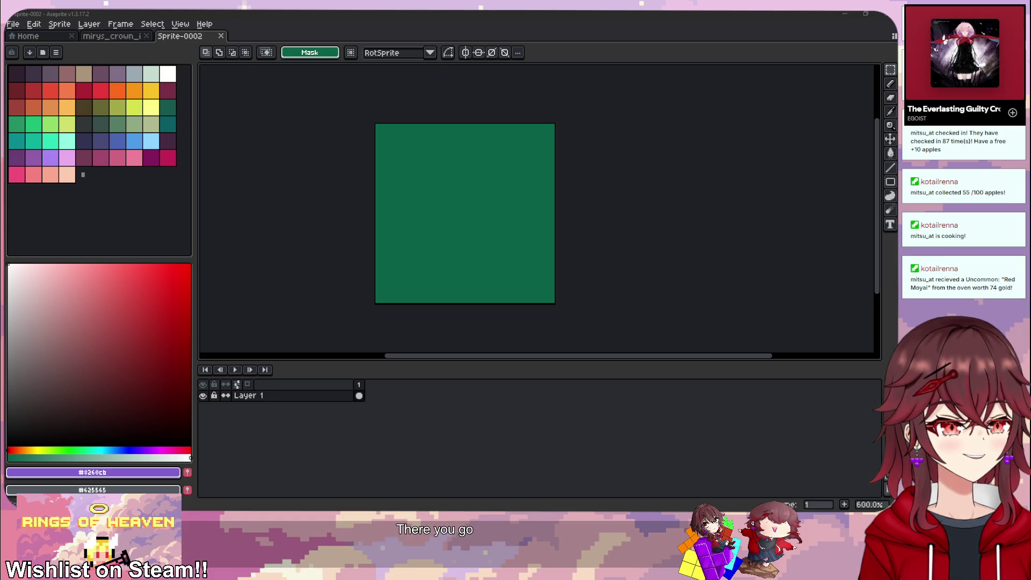
pyautogui.moveTo(484, 215); pyautogui.dragTo(428, 214)
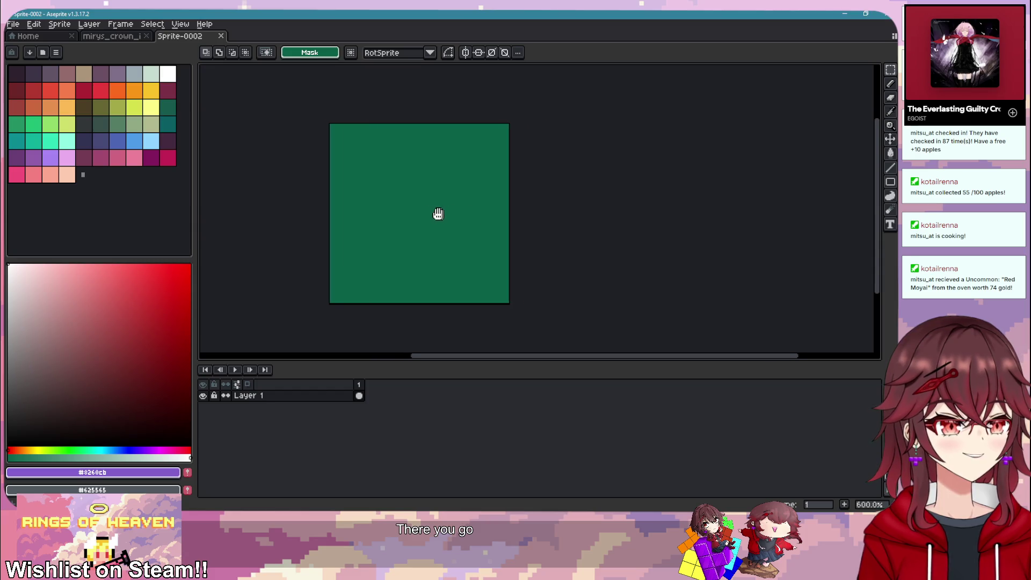
# Step: Select the Rectangle tool with the first palette colour and enable vertical symmetry
pyautogui.click(891, 184)
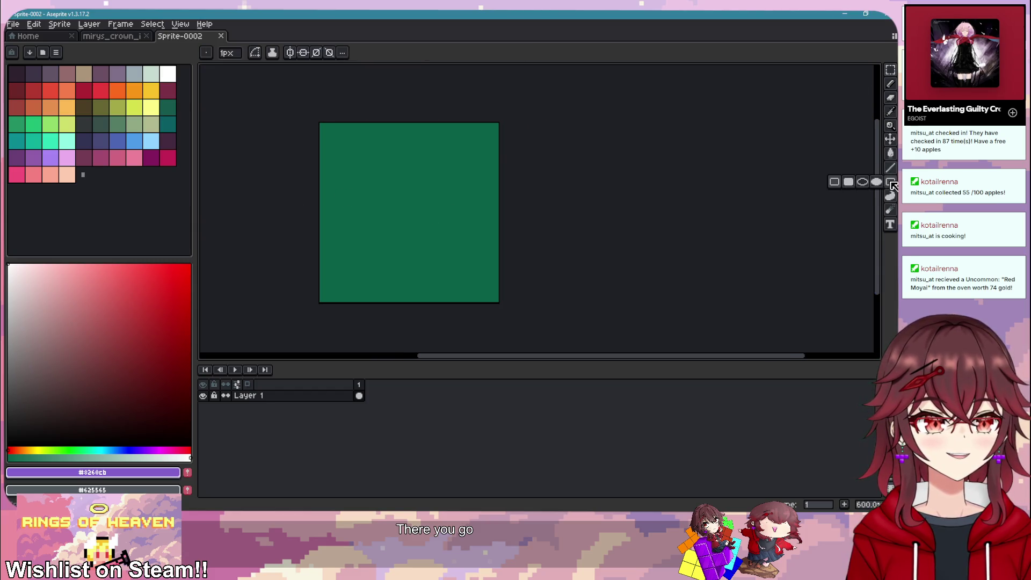
pyautogui.hscroll(-2, 540, 191)
pyautogui.click(17, 73)
pyautogui.scroll(1, 555, 184)
pyautogui.click(290, 52)
# Step: Draw the dark body and screen rectangles, squeeze them narrower, and redraw the body's right side
pyautogui.moveTo(357, 107); pyautogui.dragTo(546, 329)
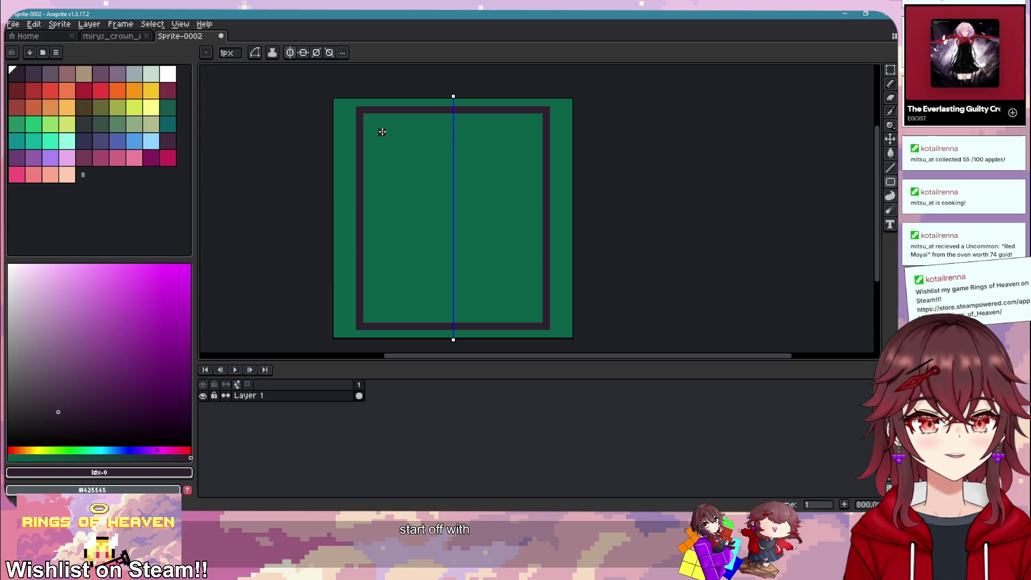
pyautogui.moveTo(381, 132)
pyautogui.mouseDown()
pyautogui.moveTo(526, 229)
pyautogui.moveTo(524, 221)
pyautogui.mouseUp()
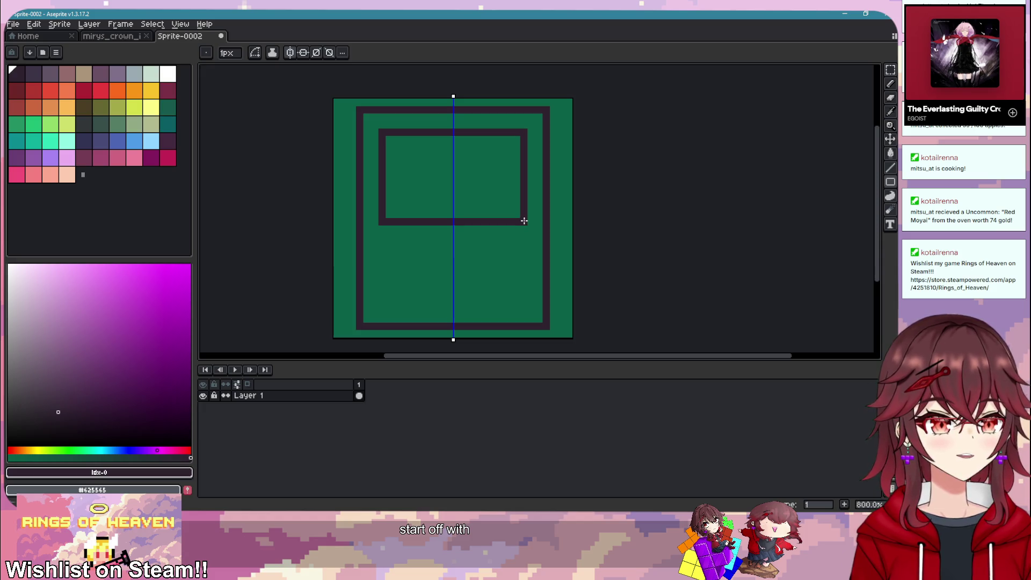
pyautogui.hotkey('ctrl', 'a')
pyautogui.click(578, 220)
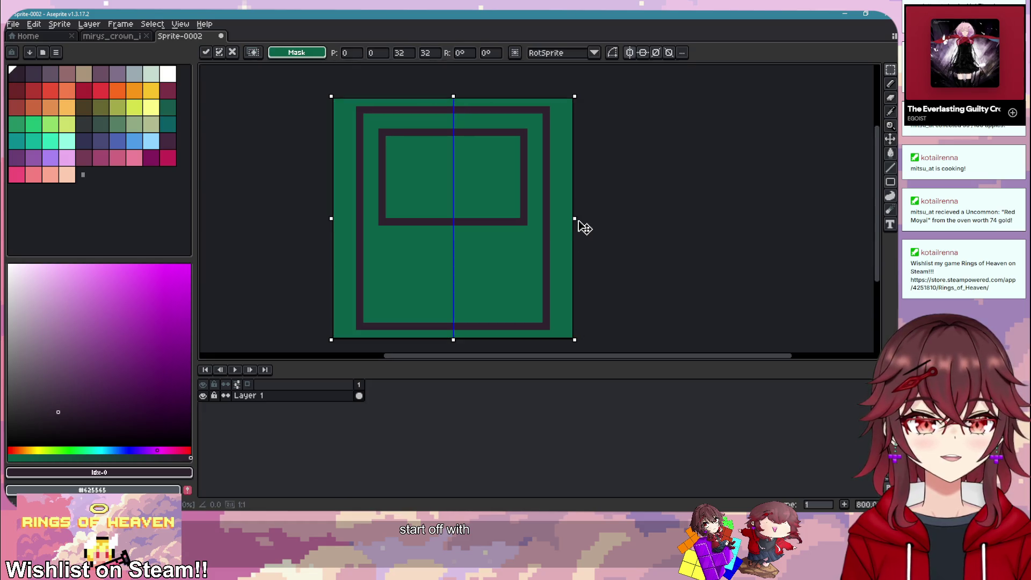
pyautogui.moveTo(578, 220); pyautogui.dragTo(557, 219)
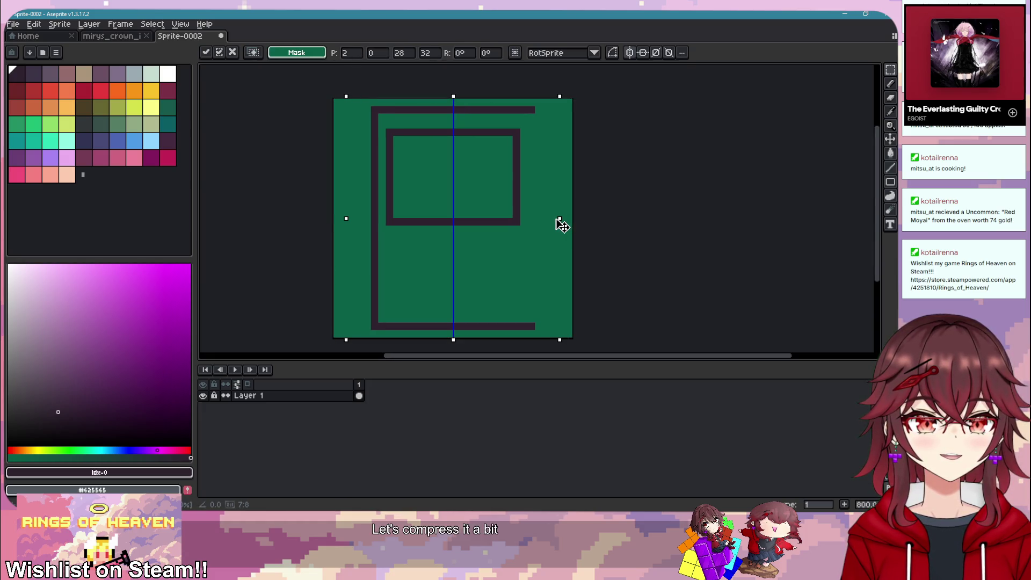
pyautogui.press('Return')
pyautogui.keyDown('alt'); pyautogui.click(533, 110); pyautogui.keyUp('alt')
pyautogui.moveTo(530, 111); pyautogui.dragTo(530, 222)
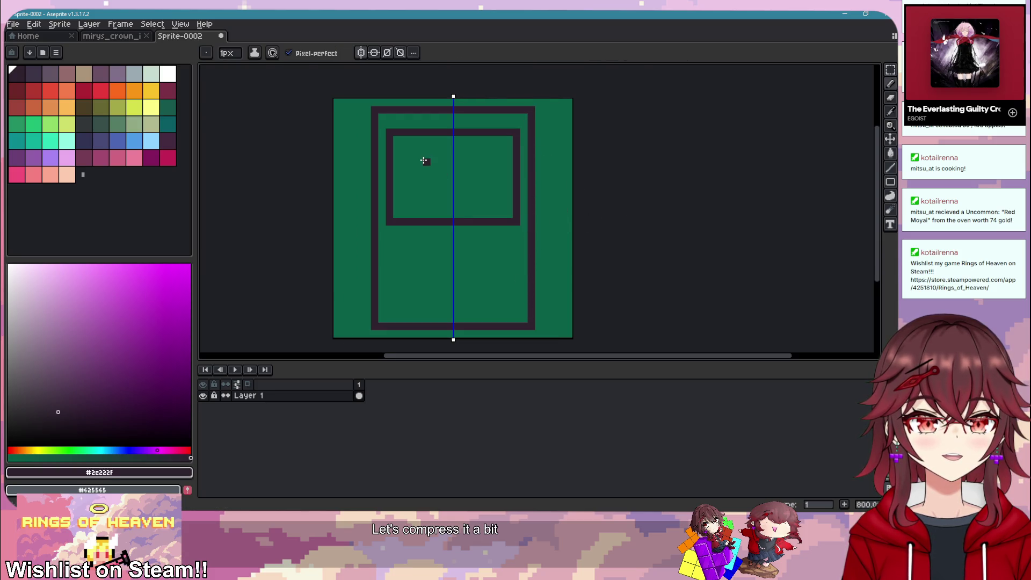
# Step: Marquee-select a rectangular area of the body drawing, then return to the pencil
pyautogui.scroll(1, 424, 160)
pyautogui.press('m')
pyautogui.moveTo(357, 112); pyautogui.dragTo(571, 272)
pyautogui.scroll(-4, 637, 236)
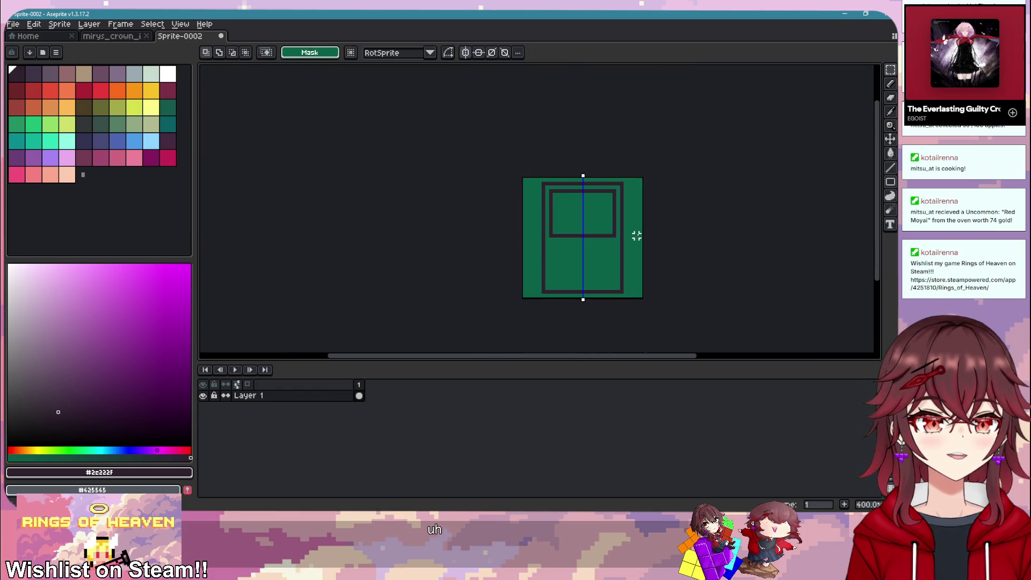
pyautogui.scroll(2, 603, 218)
pyautogui.scroll(1, 597, 231)
pyautogui.press('b')
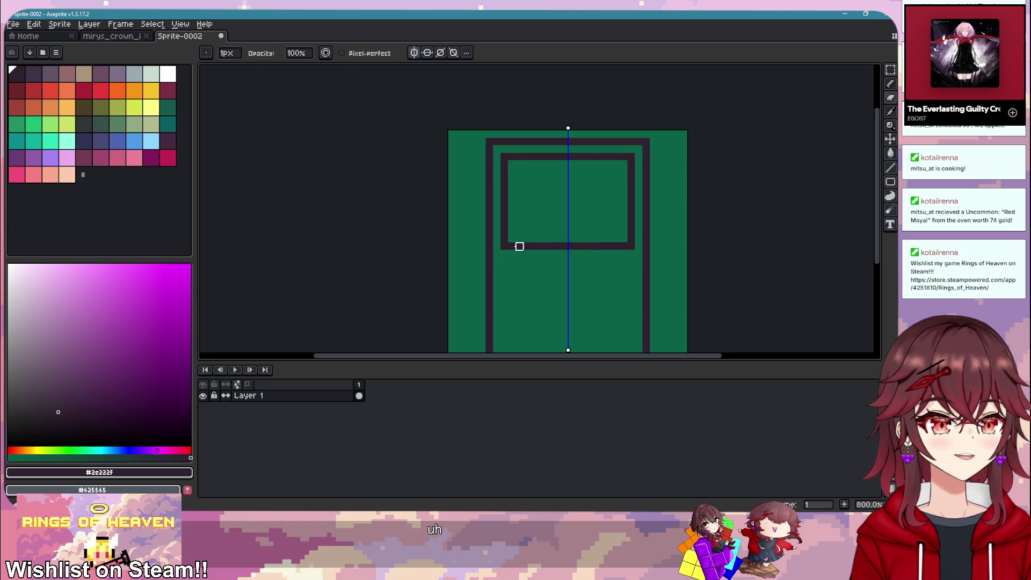
pyautogui.scroll(-3, 688, 230)
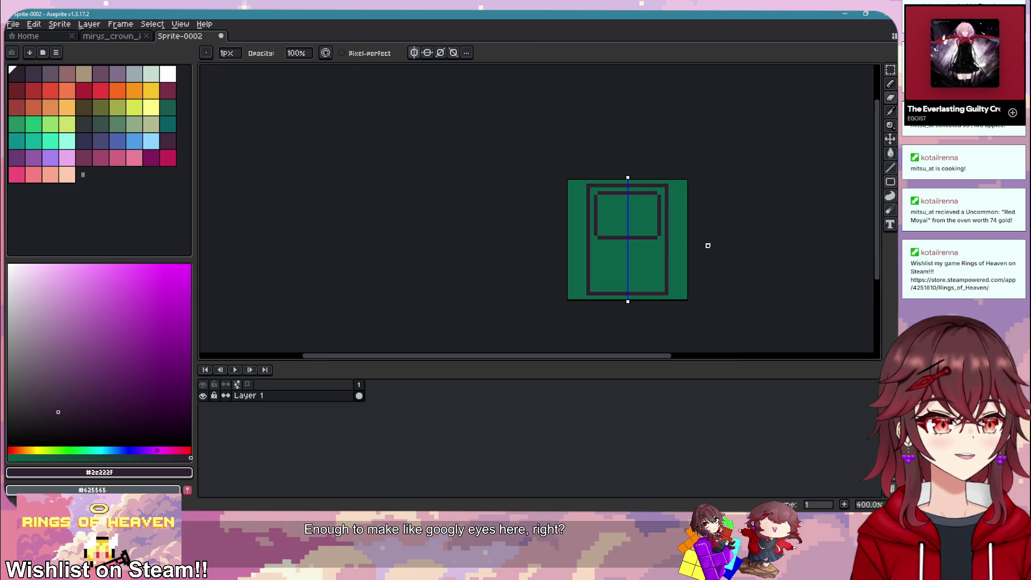
pyautogui.scroll(2, 559, 170)
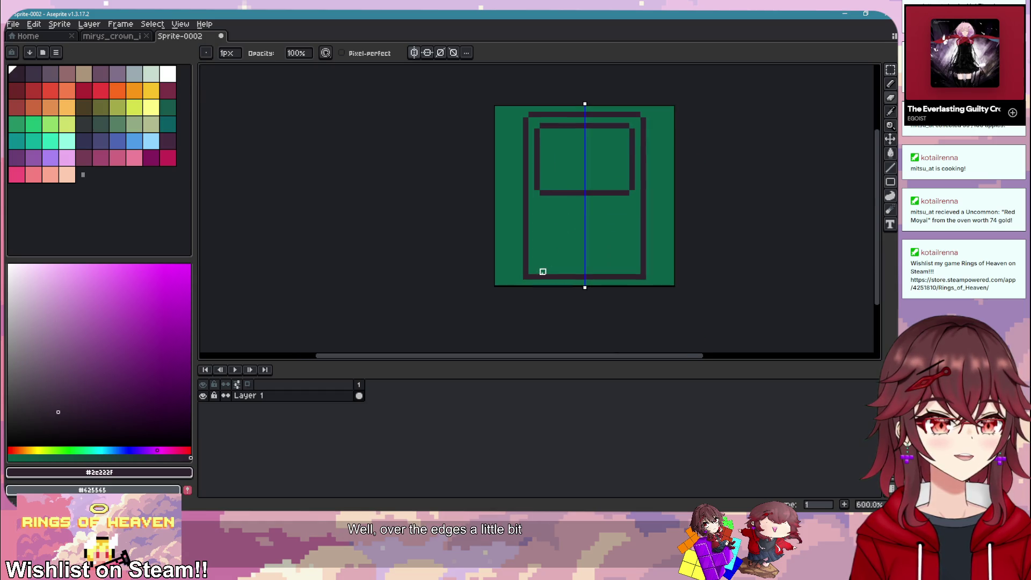
pyautogui.scroll(1, 643, 176)
pyautogui.scroll(1, 601, 140)
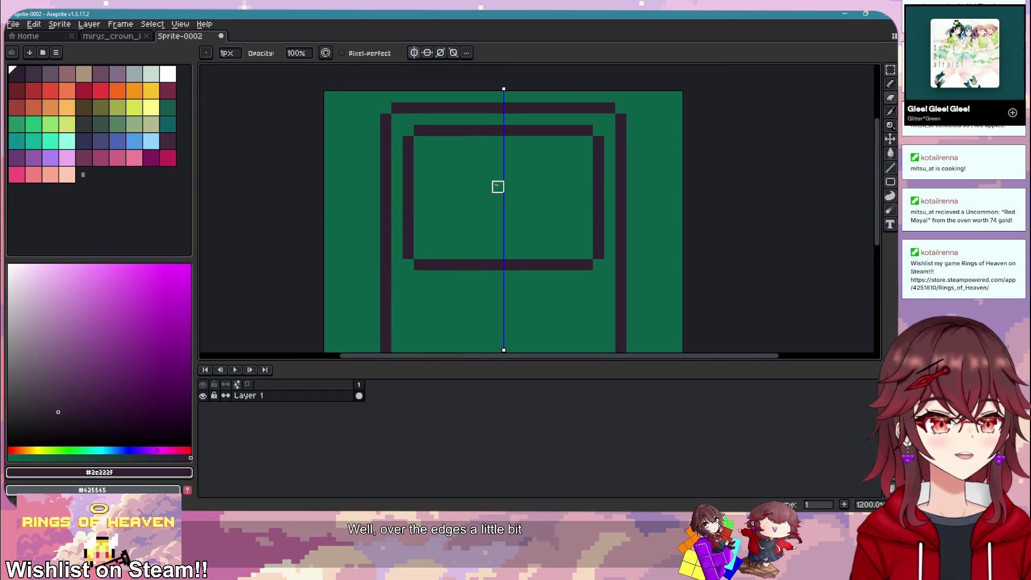
pyautogui.press('b')
# Step: Draw two mirrored eye shapes in the screen and erase their corners into diamonds
pyautogui.moveTo(430, 175)
pyautogui.mouseDown()
pyautogui.moveTo(460, 213)
pyautogui.moveTo(431, 175)
pyautogui.mouseUp()
pyautogui.scroll(-4, 476, 175)
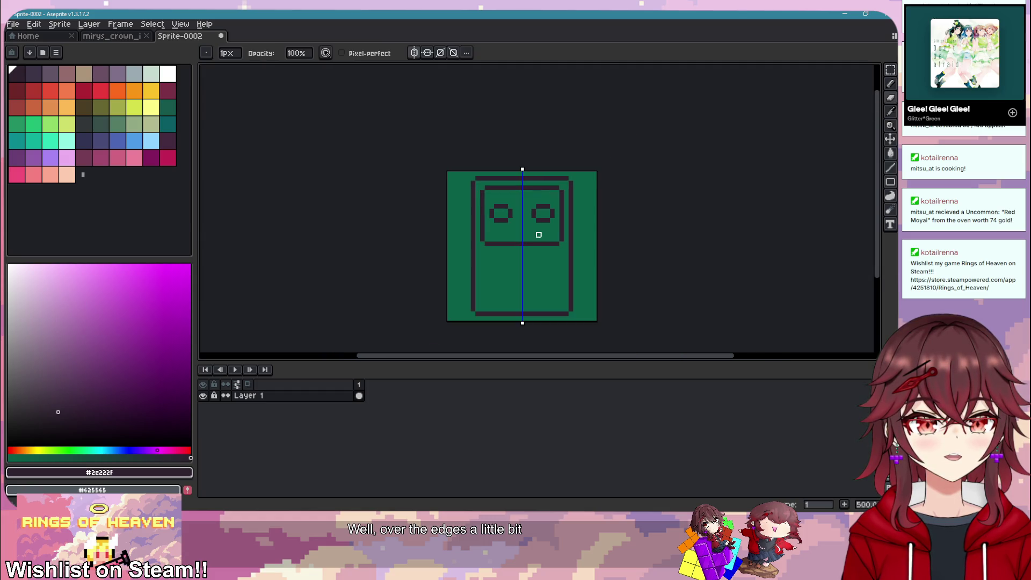
pyautogui.scroll(5, 536, 231)
pyautogui.press('b')
pyautogui.moveTo(465, 183); pyautogui.dragTo(469, 217)
pyautogui.press('e')
pyautogui.click(464, 227)
pyautogui.click(464, 182)
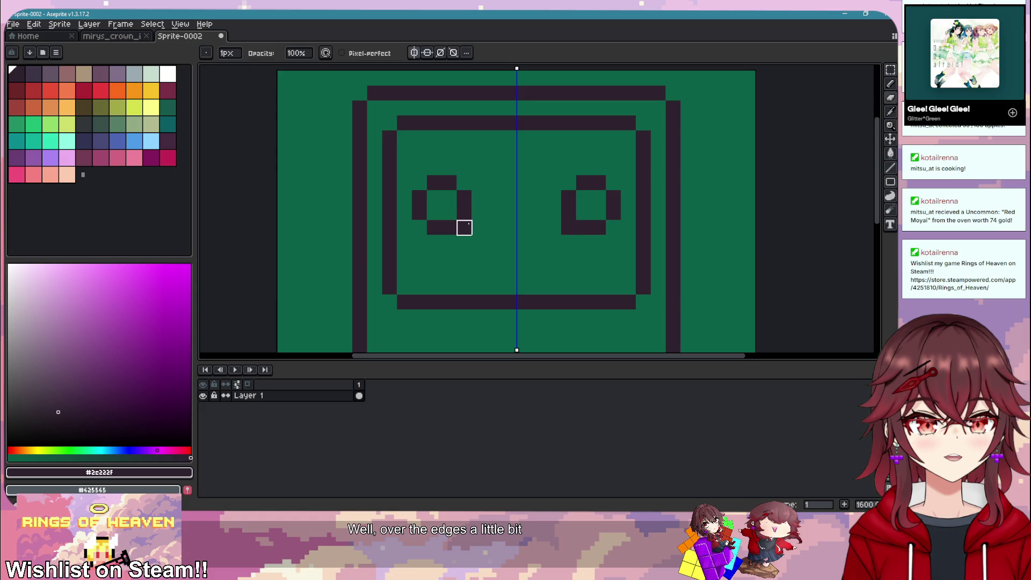
pyautogui.scroll(-5, 537, 242)
pyautogui.scroll(4, 547, 250)
pyautogui.press('m')
pyautogui.moveTo(439, 176); pyautogui.dragTo(487, 234)
pyautogui.click(479, 212)
pyautogui.hotkey('ctrl', 'd')
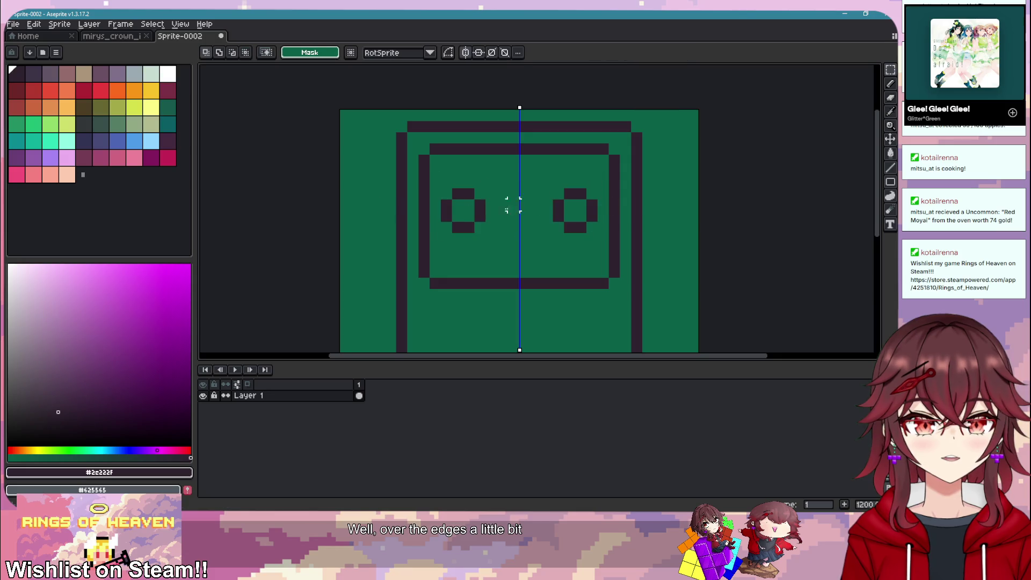
# Step: Touch up the eye rings with dark pixels, erasing stray ones
pyautogui.scroll(2, 476, 215)
pyautogui.press('b')
pyautogui.click(492, 222)
pyautogui.click(468, 183)
pyautogui.click(470, 243)
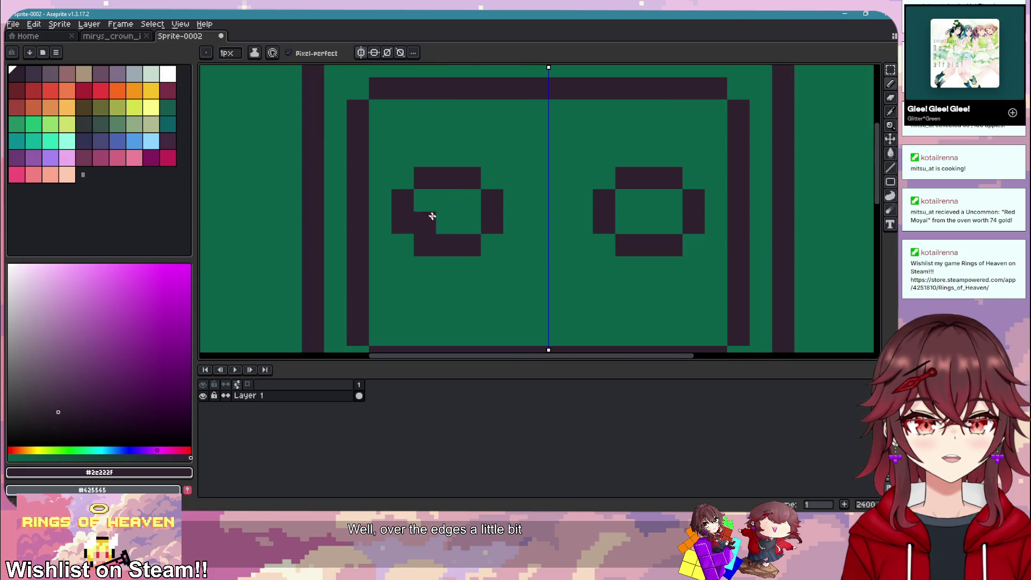
pyautogui.press('e')
pyautogui.click(403, 201)
pyautogui.press('b')
pyautogui.press('e')
pyautogui.scroll(-4, 632, 263)
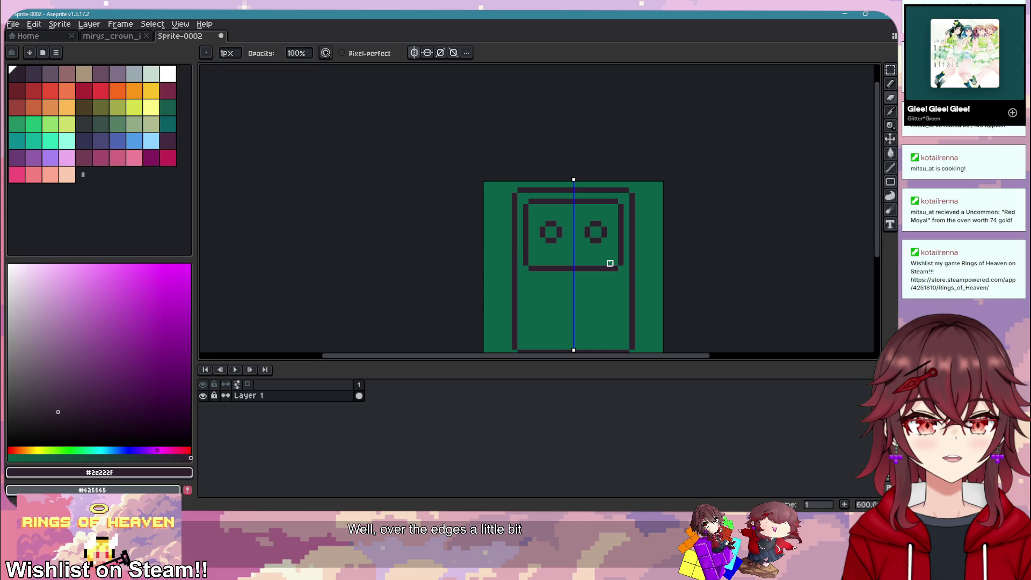
pyautogui.scroll(5, 621, 271)
# Step: Close both eye rings along the tops, left and bottom, undoing a stray eraser stroke
pyautogui.press('b')
pyautogui.click(448, 154)
pyautogui.moveTo(418, 154); pyautogui.dragTo(448, 154)
pyautogui.click(389, 183)
pyautogui.moveTo(384, 185)
pyautogui.mouseDown()
pyautogui.moveTo(369, 201)
pyautogui.moveTo(372, 253)
pyautogui.moveTo(417, 294)
pyautogui.moveTo(443, 296)
pyautogui.moveTo(486, 186)
pyautogui.moveTo(416, 181)
pyautogui.moveTo(447, 189)
pyautogui.moveTo(387, 242)
pyautogui.moveTo(416, 212)
pyautogui.moveTo(477, 214)
pyautogui.moveTo(446, 272)
pyautogui.moveTo(416, 272)
pyautogui.mouseUp()
pyautogui.press('e')
pyautogui.hotkey('ctrl', 'z')
pyautogui.press('v')
pyautogui.press('e')
# Step: Fill the eye centres with dark pupils
pyautogui.scroll(-5, 598, 276)
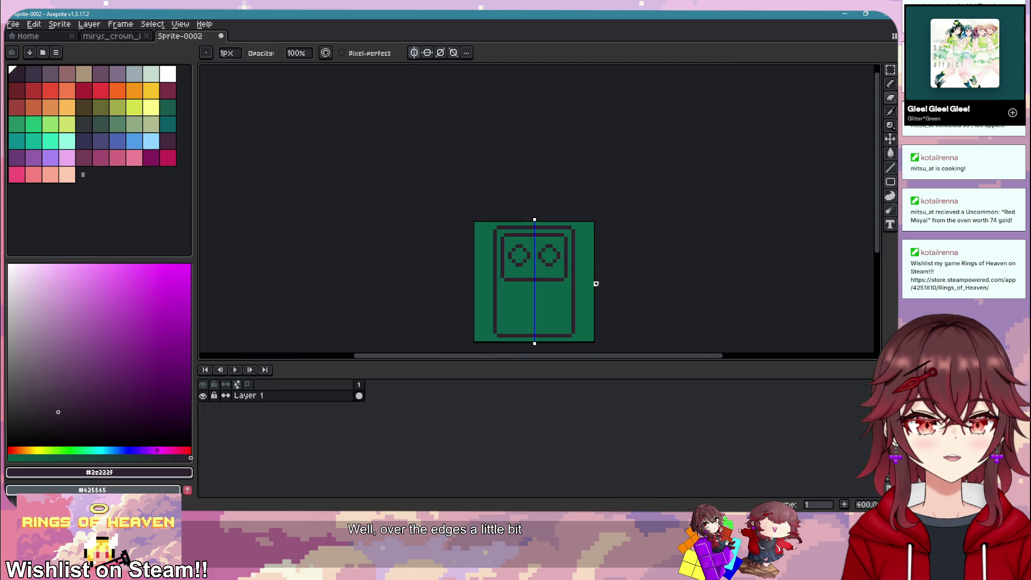
pyautogui.scroll(3, 569, 274)
pyautogui.scroll(5, 484, 239)
pyautogui.press('b')
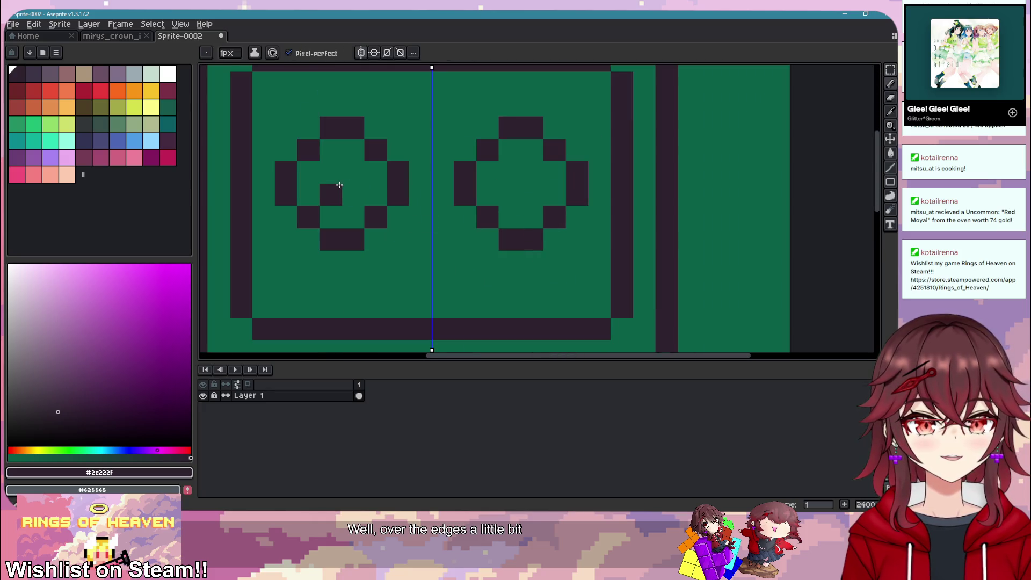
pyautogui.moveTo(340, 185); pyautogui.dragTo(333, 180)
pyautogui.scroll(-5, 573, 266)
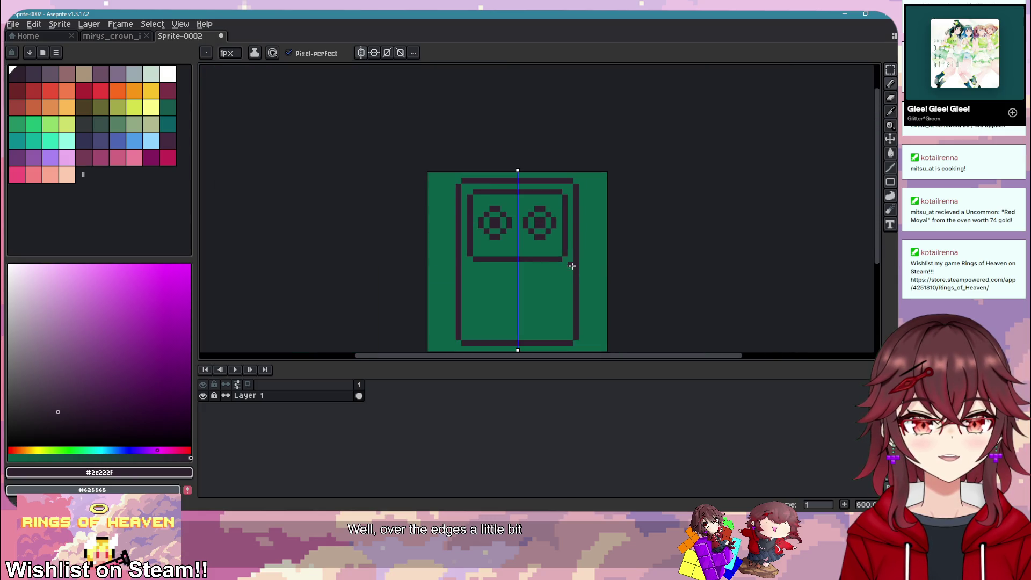
pyautogui.scroll(-3, 573, 266)
pyautogui.scroll(2, 584, 281)
pyautogui.scroll(1, 572, 264)
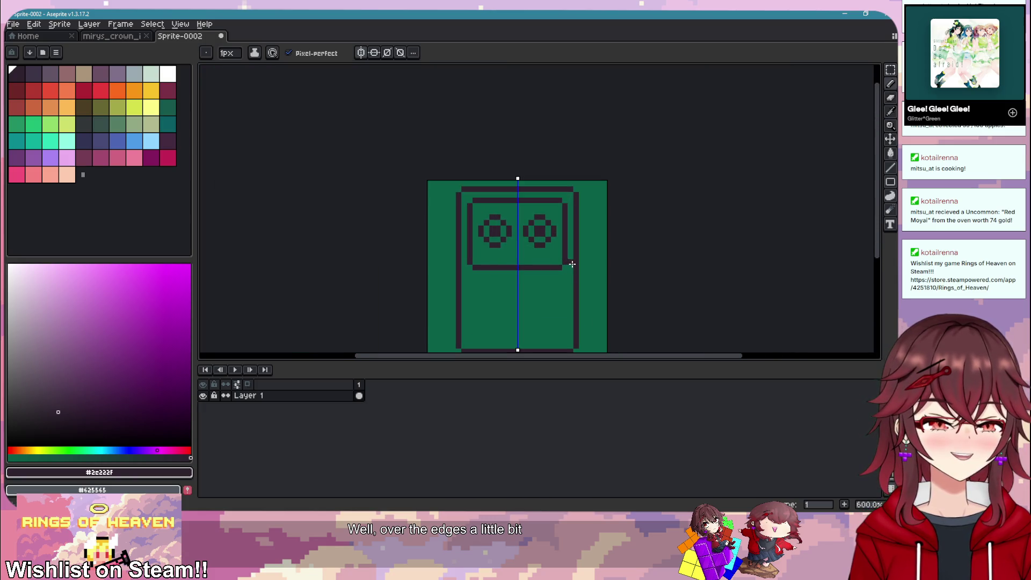
pyautogui.scroll(-2, 570, 264)
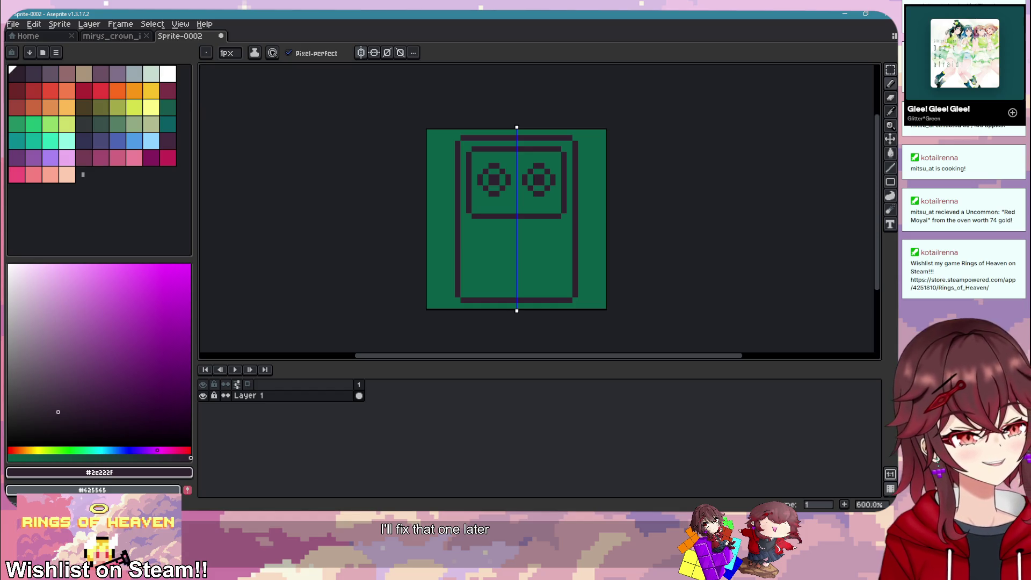
pyautogui.scroll(1, 534, 210)
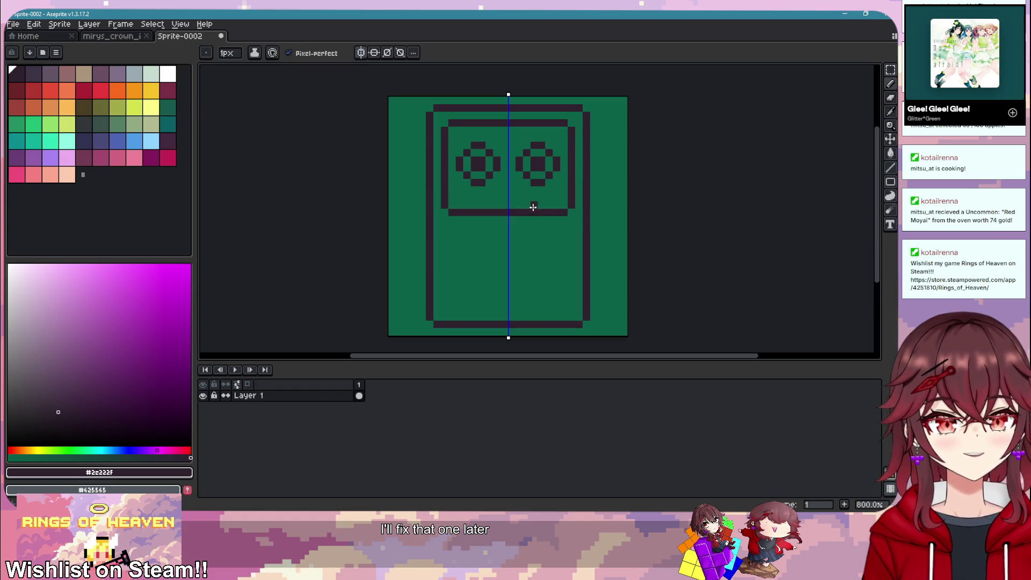
# Step: Draw the mirrored click-wheel circle's top, sides and bottom curve below the screen
pyautogui.moveTo(533, 209); pyautogui.dragTo(519, 213)
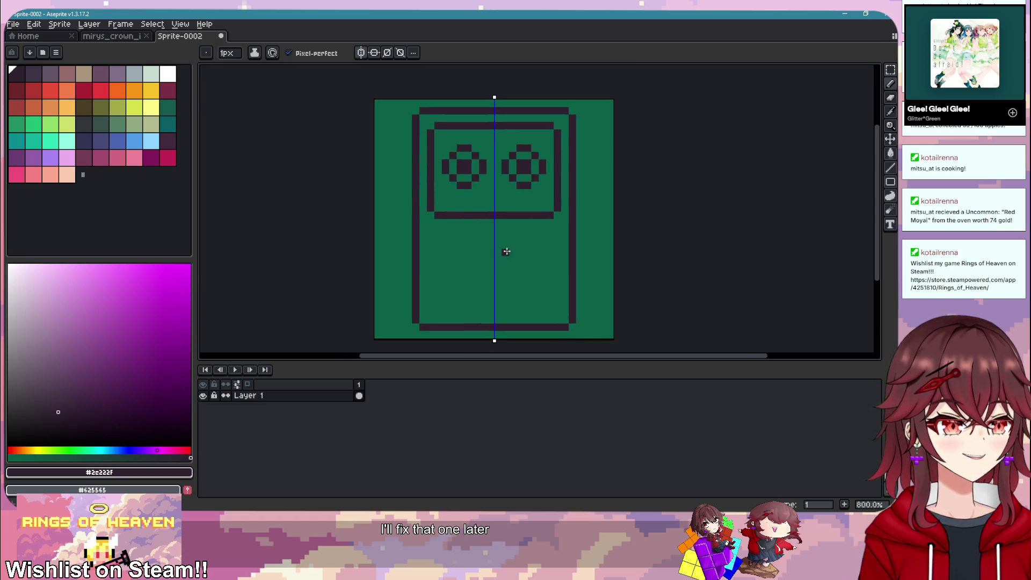
pyautogui.scroll(1, 522, 254)
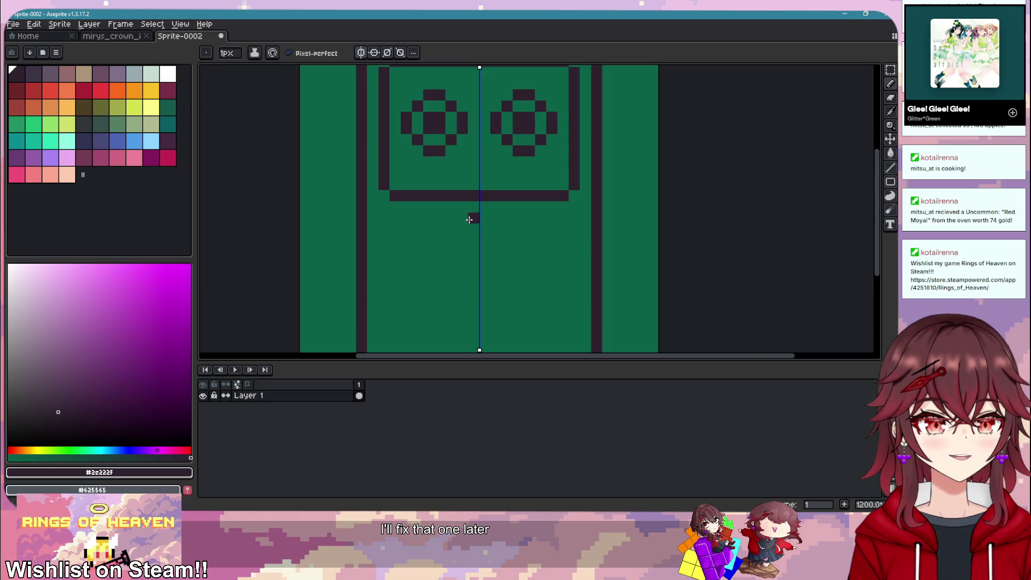
pyautogui.moveTo(572, 246); pyautogui.dragTo(569, 186)
pyautogui.moveTo(472, 161); pyautogui.dragTo(442, 162)
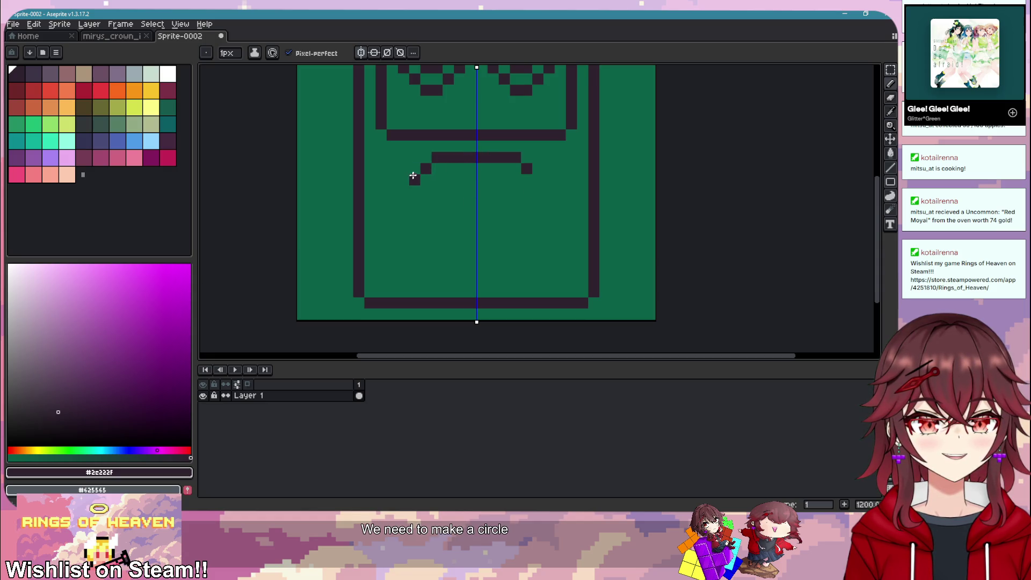
pyautogui.moveTo(404, 189); pyautogui.dragTo(401, 233)
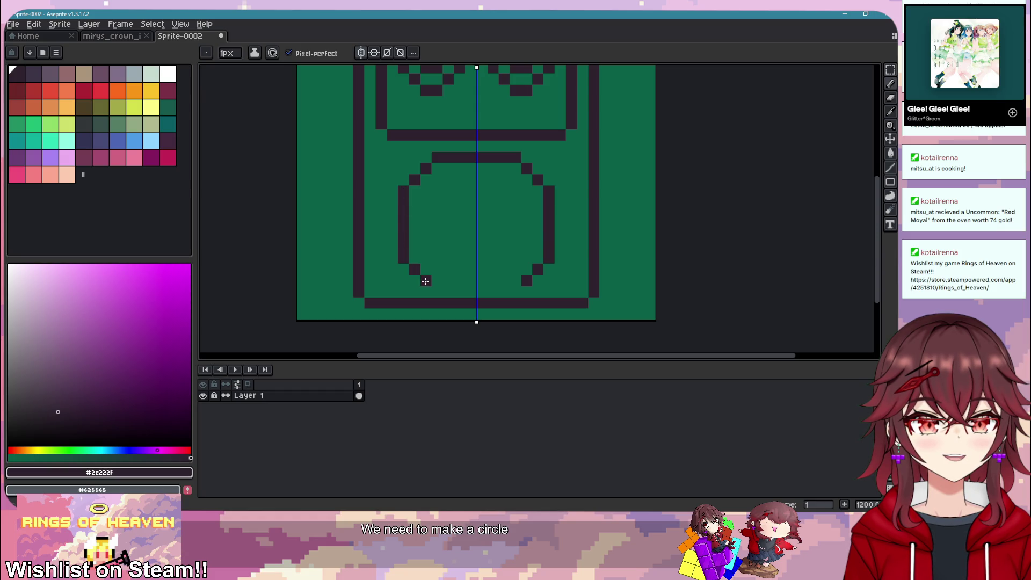
pyautogui.moveTo(434, 290)
pyautogui.mouseDown()
pyautogui.moveTo(510, 291)
pyautogui.moveTo(386, 293)
pyautogui.moveTo(385, 302)
pyautogui.mouseUp()
# Step: Redraw the body's bottom edge and select the entire canvas
pyautogui.press('e')
pyautogui.press('b')
pyautogui.scroll(-4, 558, 204)
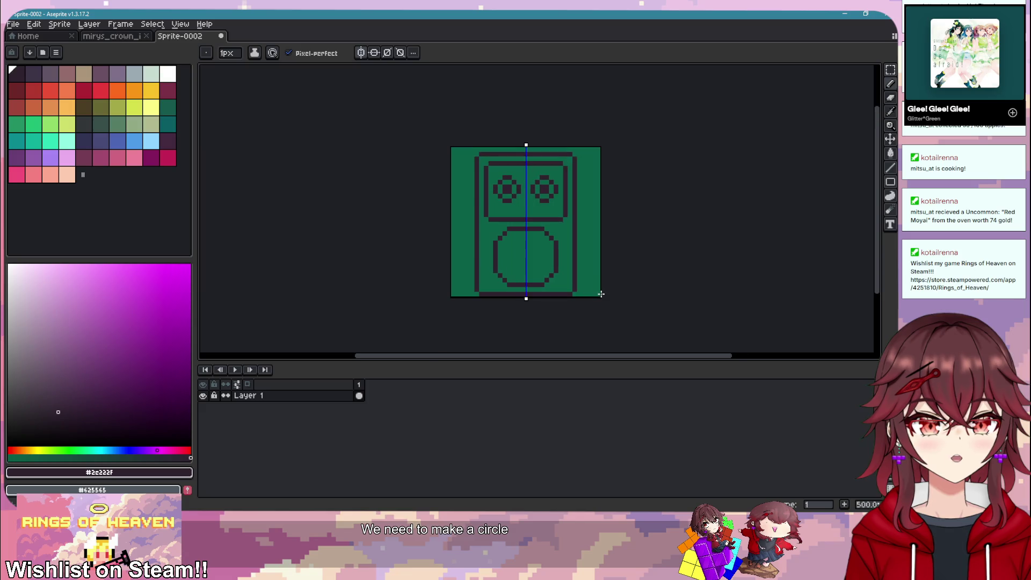
pyautogui.scroll(1, 591, 228)
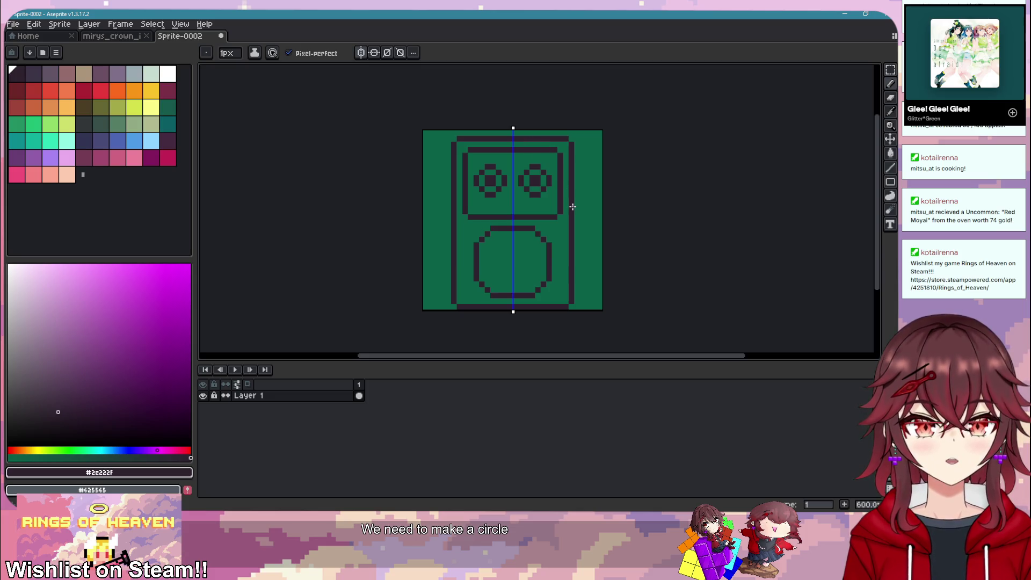
pyautogui.press('m')
pyautogui.hotkey('ctrl', 'a')
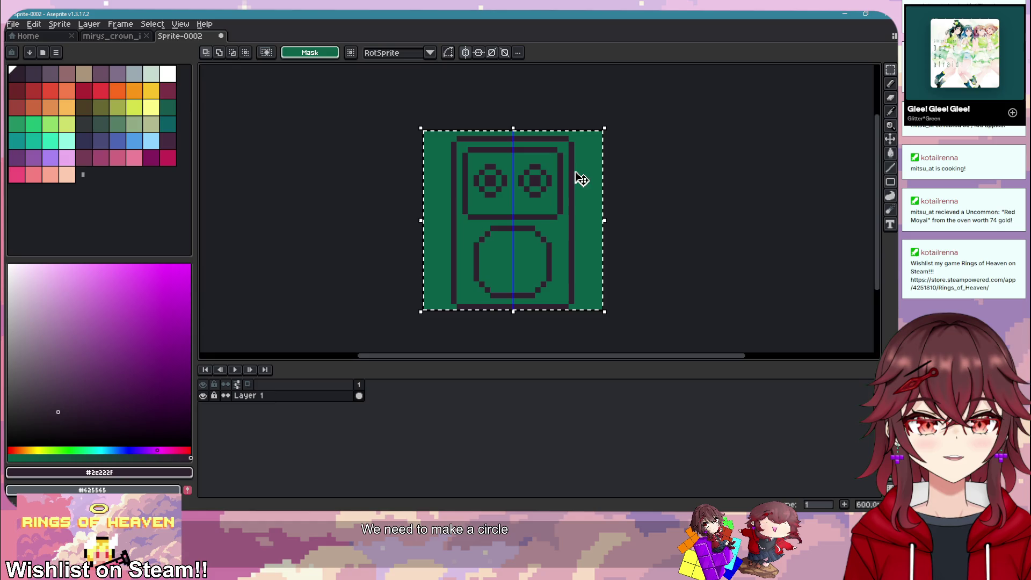
# Step: Nudge the drawing's right half one pixel right and fill the bottom-border gap
pyautogui.hotkey('ctrl', 'd')
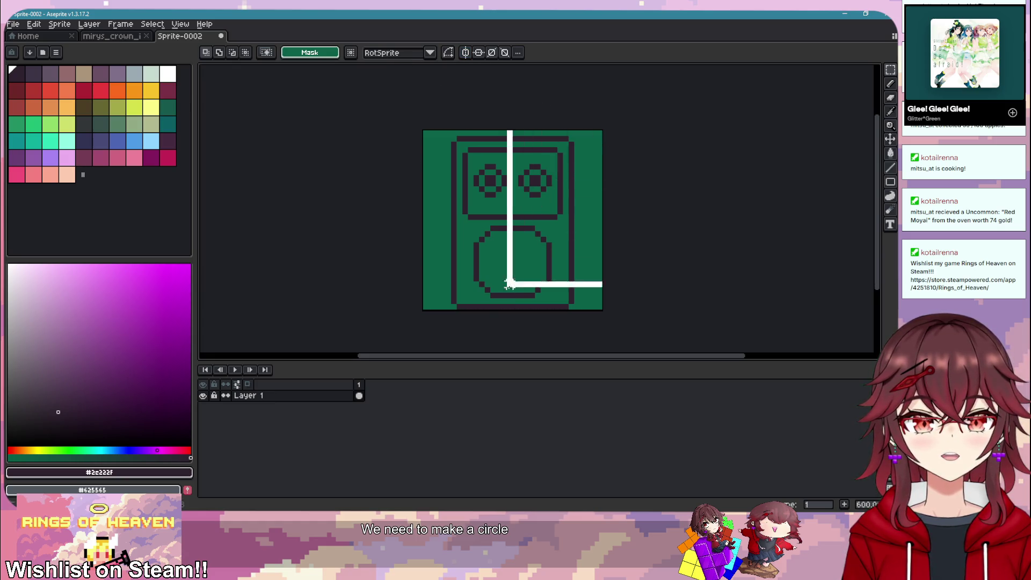
pyautogui.moveTo(509, 334); pyautogui.dragTo(661, 256)
pyautogui.press('Right')
pyautogui.hotkey('ctrl', 'd')
pyautogui.scroll(1, 582, 139)
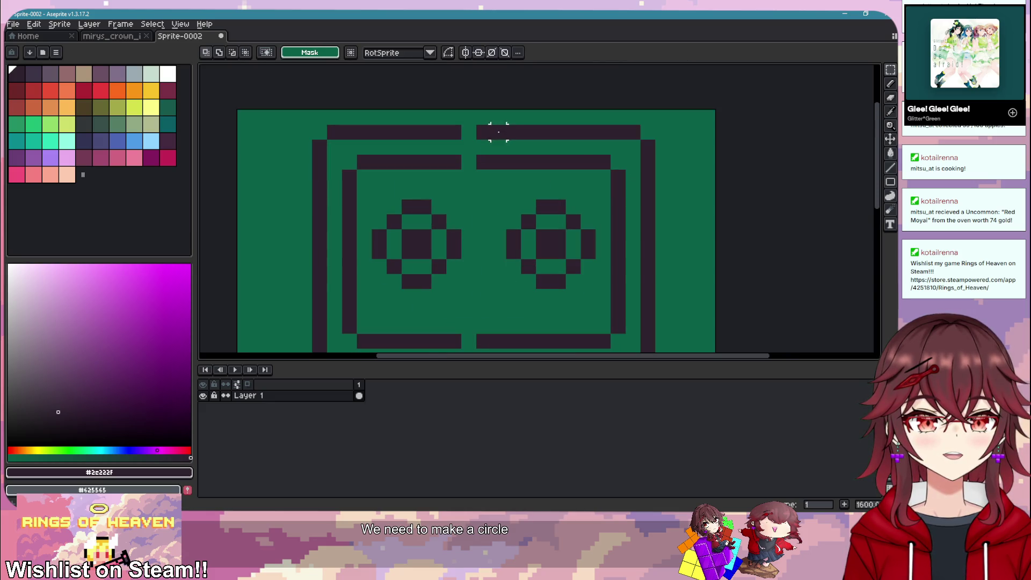
pyautogui.scroll(3, 499, 132)
pyautogui.press('b')
pyautogui.scroll(-3, 471, 162)
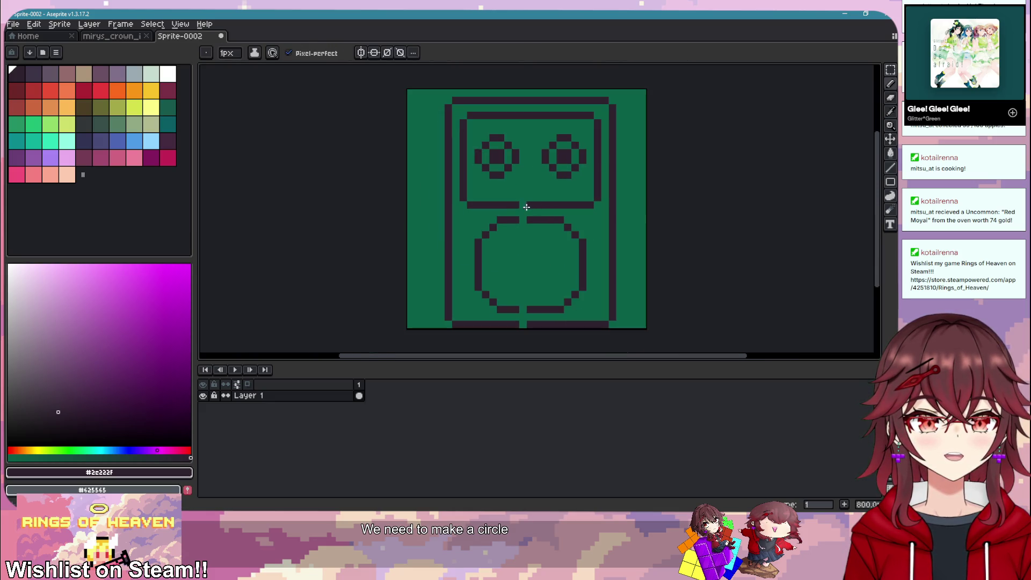
pyautogui.click(523, 325)
# Step: Draw a short horizontal dark line inside the top of the click wheel
pyautogui.scroll(-2, 628, 276)
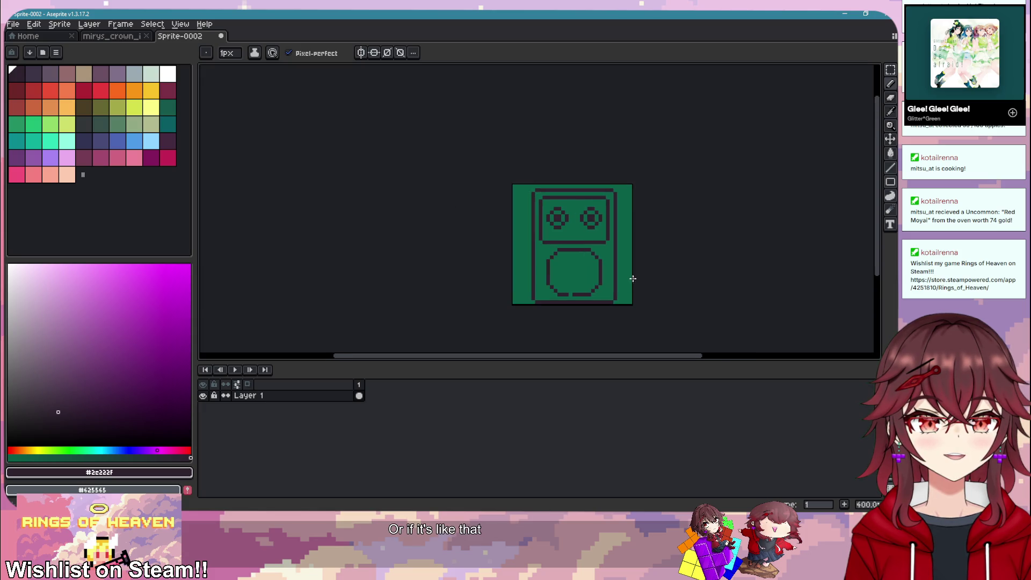
pyautogui.scroll(1, 569, 294)
pyautogui.scroll(-4, 668, 281)
pyautogui.moveTo(668, 281); pyautogui.dragTo(584, 286)
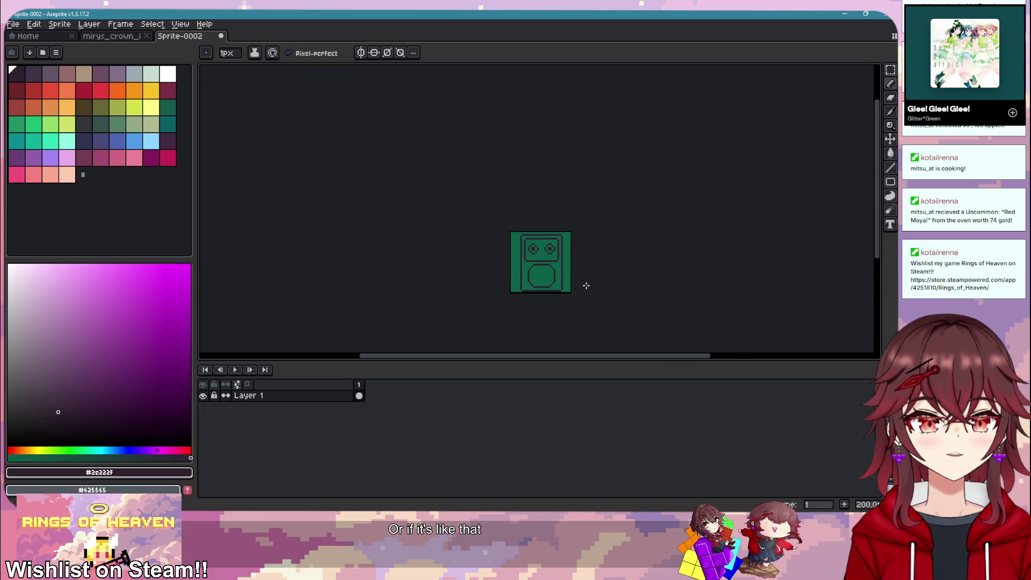
pyautogui.scroll(3, 564, 261)
pyautogui.scroll(2, 485, 202)
pyautogui.moveTo(548, 225); pyautogui.dragTo(576, 229)
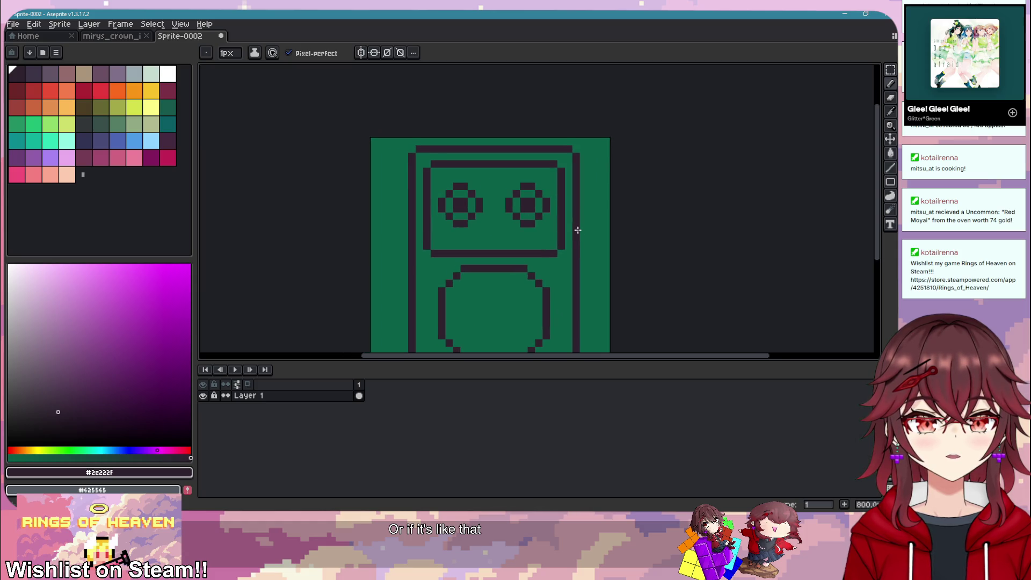
pyautogui.scroll(-2, 578, 235)
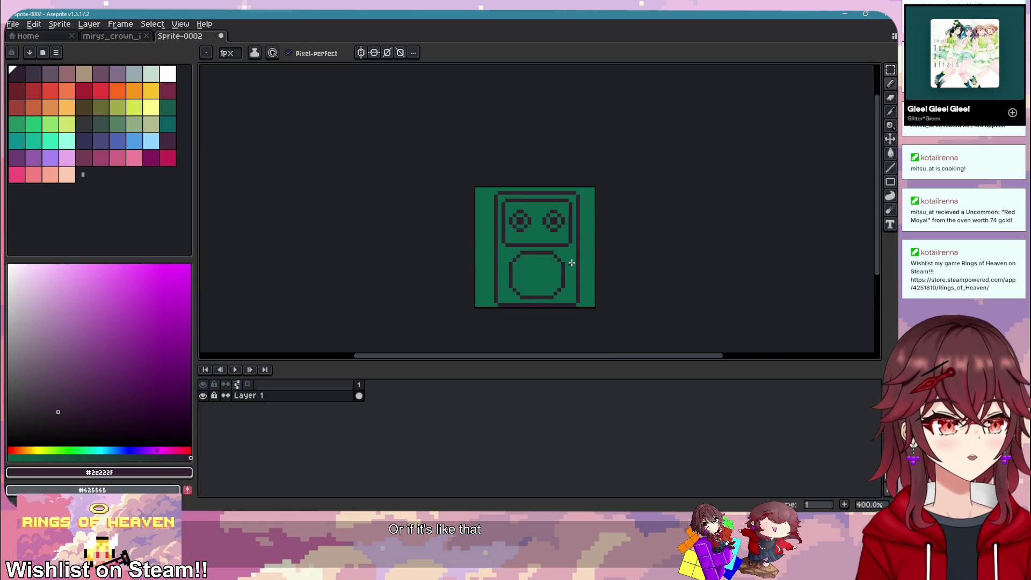
pyautogui.scroll(1, 569, 230)
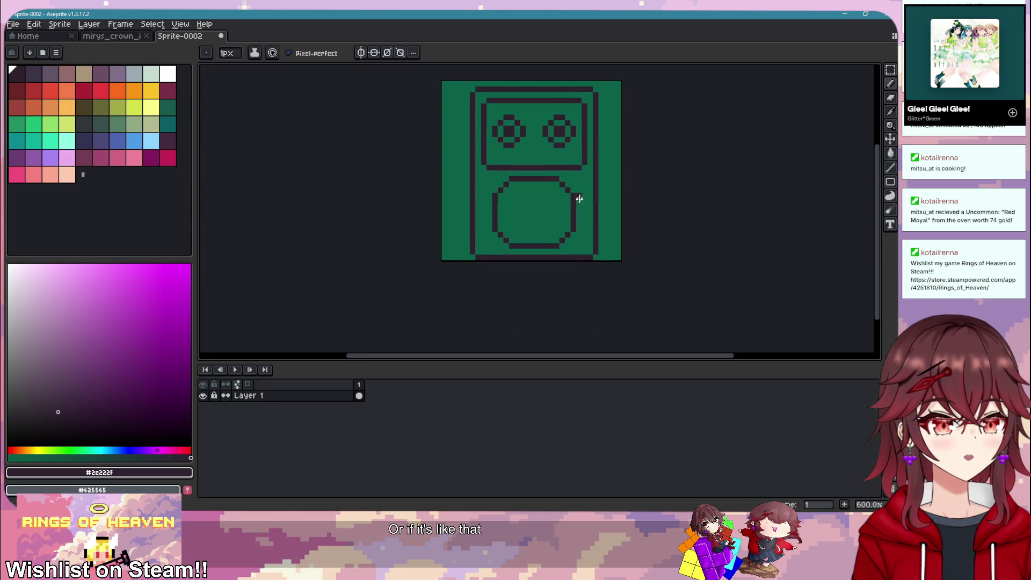
pyautogui.scroll(4, 562, 233)
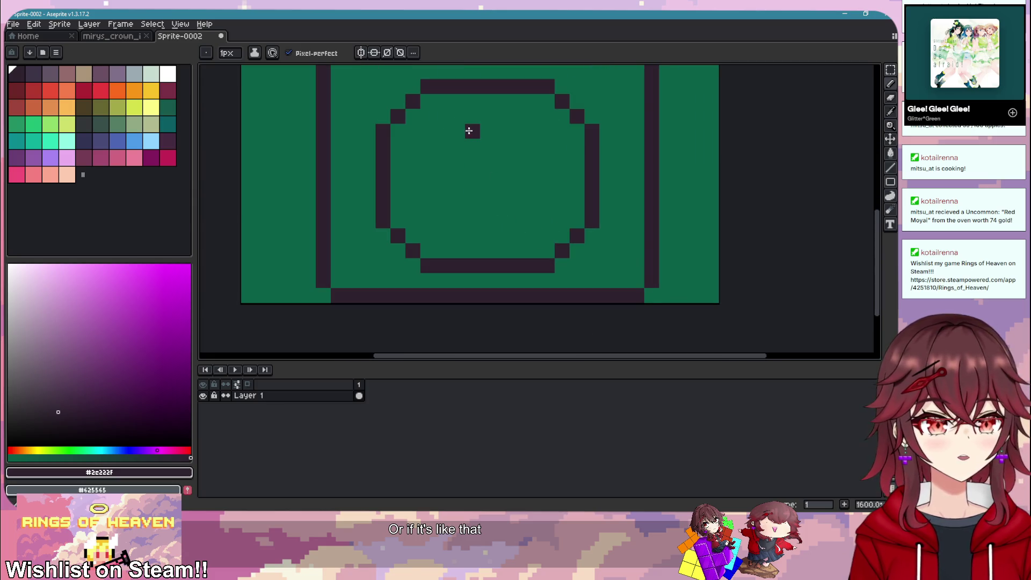
pyautogui.moveTo(457, 131); pyautogui.dragTo(517, 131)
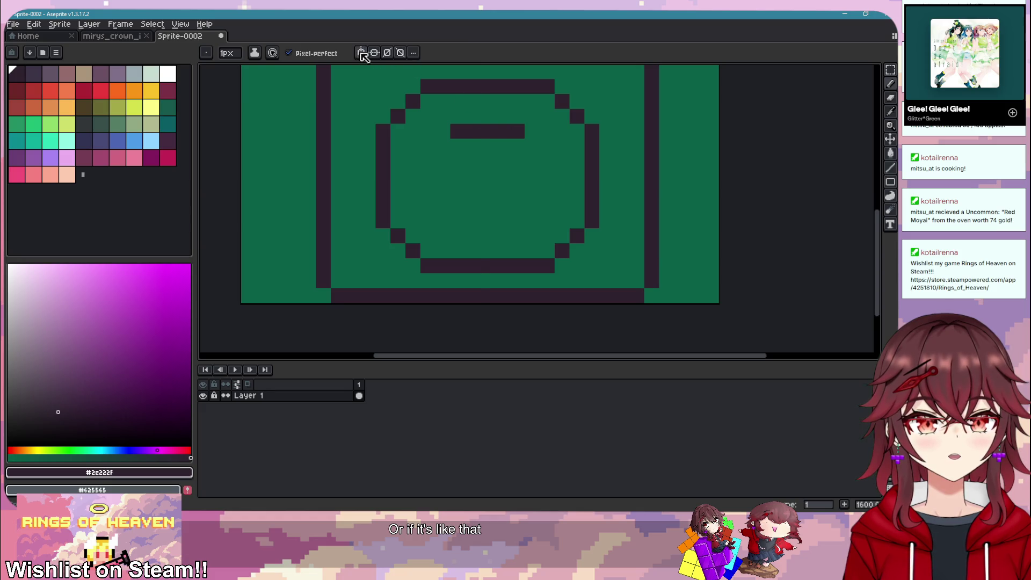
# Step: Turn on vertical symmetry and centre its axis on the sprite
pyautogui.click(361, 52)
pyautogui.scroll(-4, 556, 185)
pyautogui.scroll(2, 557, 202)
pyautogui.scroll(3, 532, 161)
pyautogui.scroll(2, 510, 151)
pyautogui.scroll(-3, 508, 166)
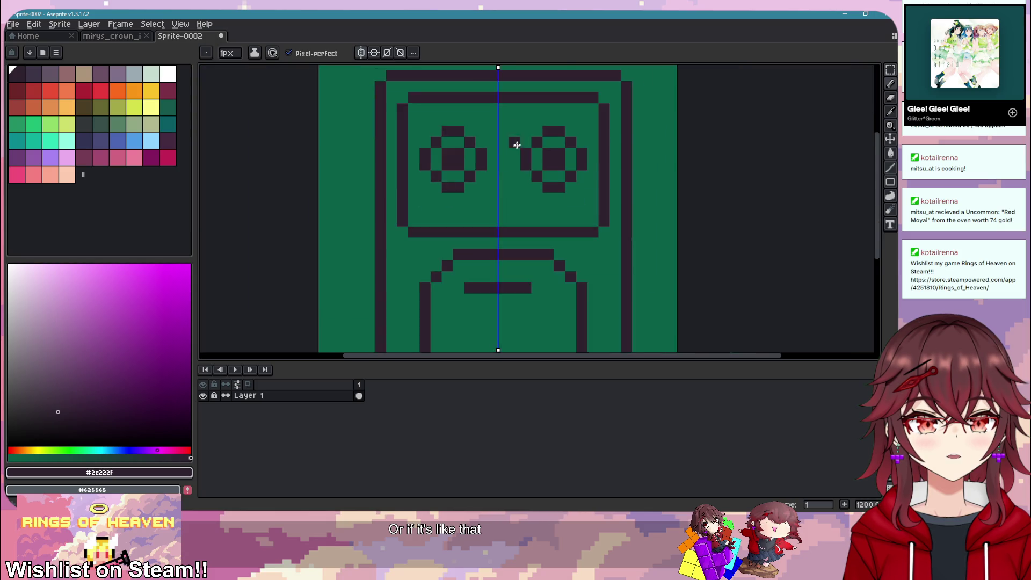
pyautogui.scroll(-3, 503, 148)
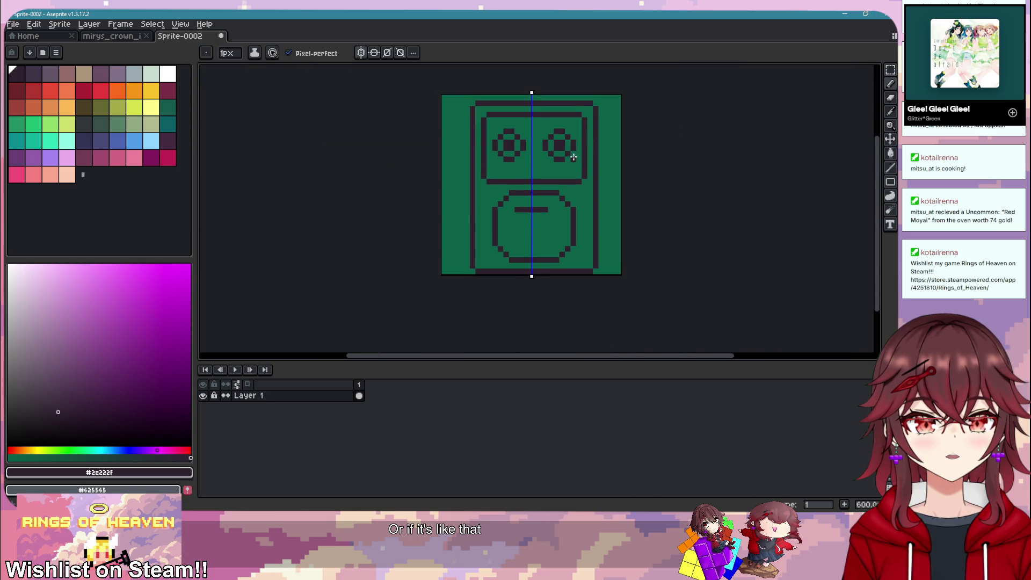
pyautogui.scroll(3, 541, 119)
pyautogui.scroll(3, 541, 119)
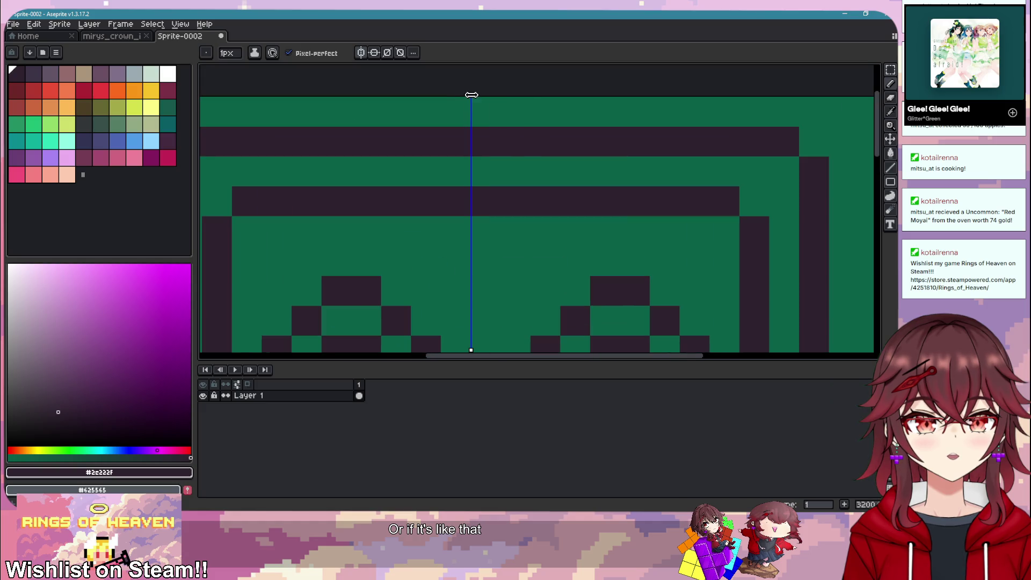
pyautogui.moveTo(473, 94); pyautogui.dragTo(486, 94)
pyautogui.scroll(-4, 590, 161)
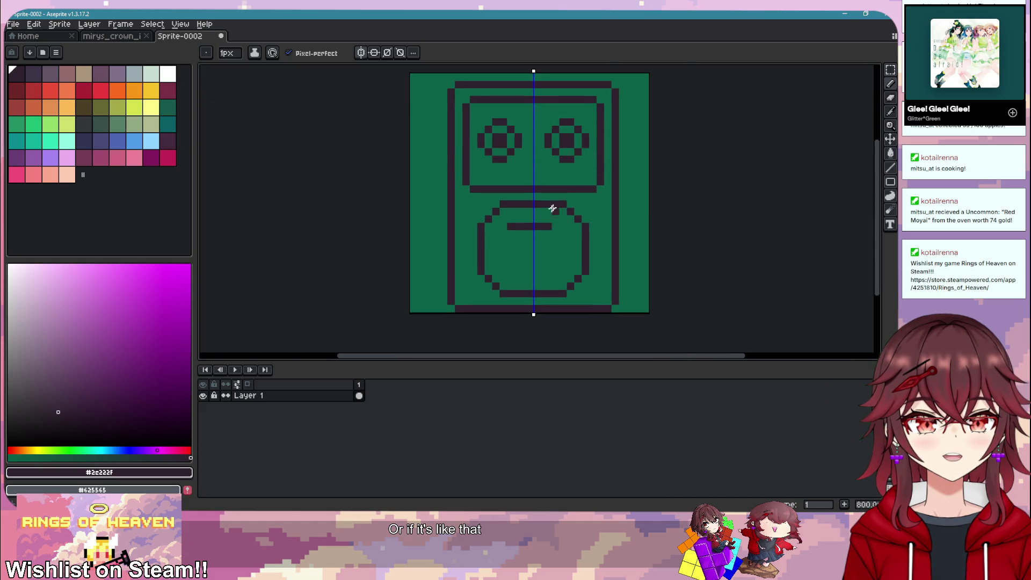
pyautogui.scroll(1, 559, 220)
pyautogui.scroll(-3, 560, 220)
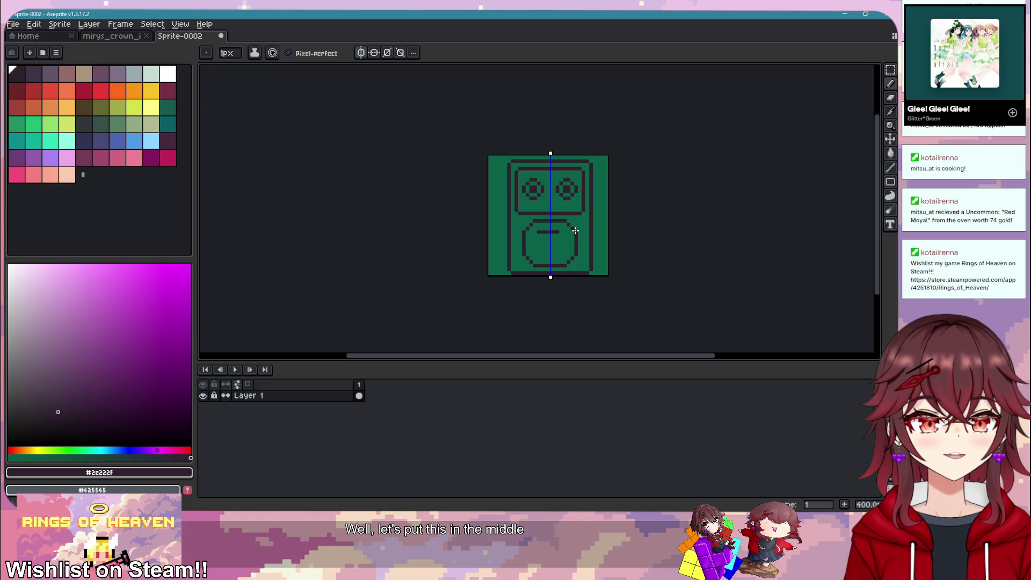
pyautogui.scroll(1, 575, 230)
pyautogui.scroll(1, 552, 241)
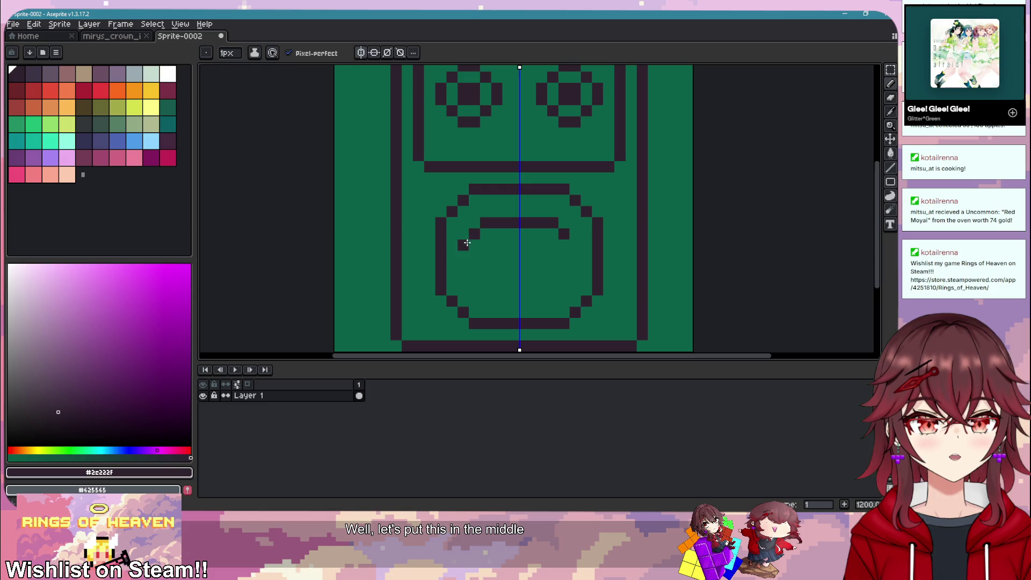
# Step: Draw the mirrored inner ring's sides and bottom line inside the click wheel
pyautogui.moveTo(468, 242); pyautogui.dragTo(465, 281)
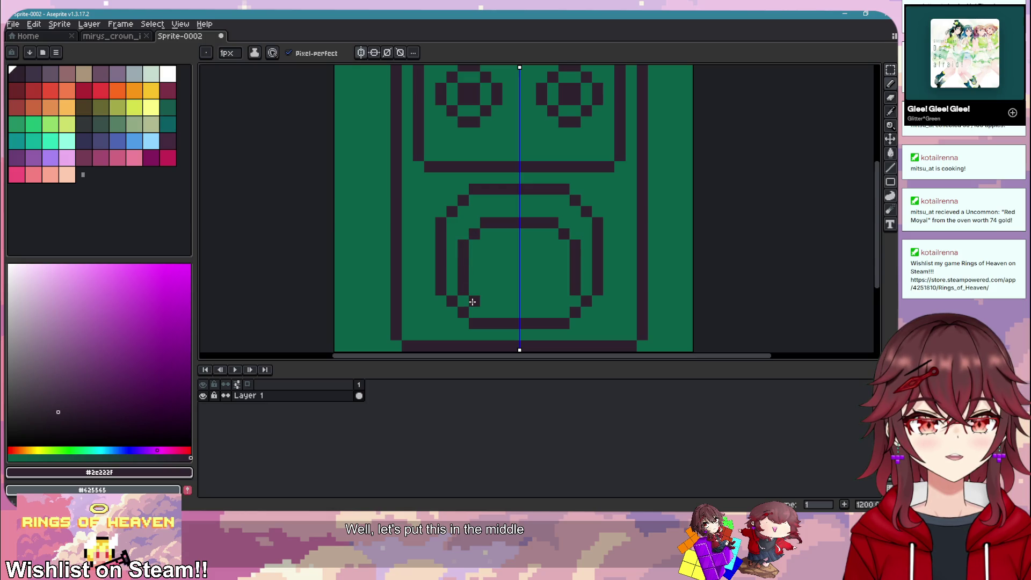
pyautogui.press('e')
pyautogui.press('b')
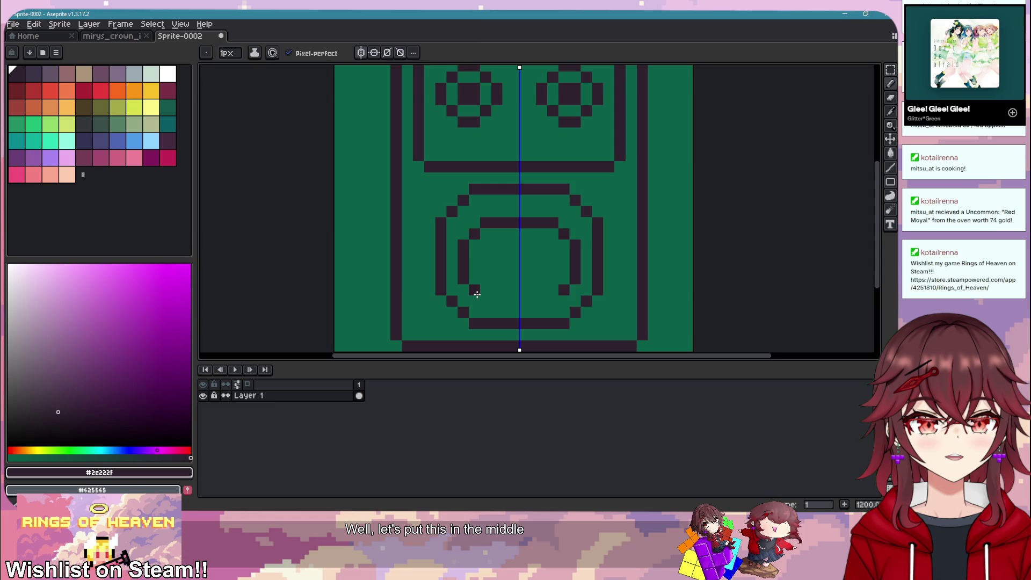
pyautogui.moveTo(488, 299); pyautogui.dragTo(543, 301)
pyautogui.scroll(-3, 542, 301)
pyautogui.scroll(3, 543, 258)
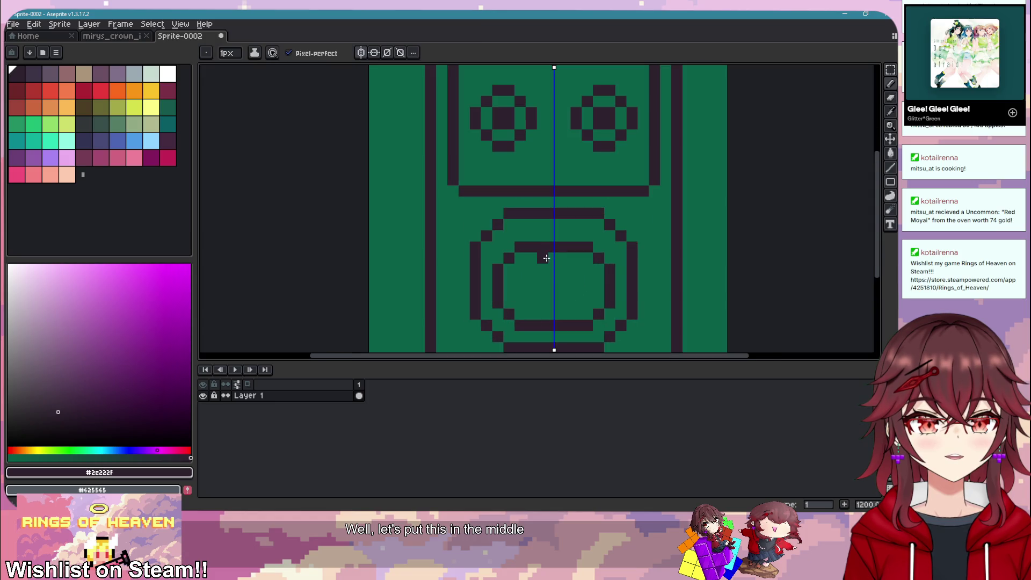
# Step: Reshape the inner ring's top with the eraser and clean up stray pixels below it
pyautogui.press('e')
pyautogui.moveTo(531, 247)
pyautogui.mouseDown()
pyautogui.moveTo(575, 247)
pyautogui.moveTo(545, 235)
pyautogui.moveTo(595, 232)
pyautogui.mouseUp()
pyautogui.press('b')
pyautogui.scroll(-3, 554, 237)
pyautogui.scroll(3, 580, 265)
pyautogui.press('e')
pyautogui.press('b')
pyautogui.click(525, 221)
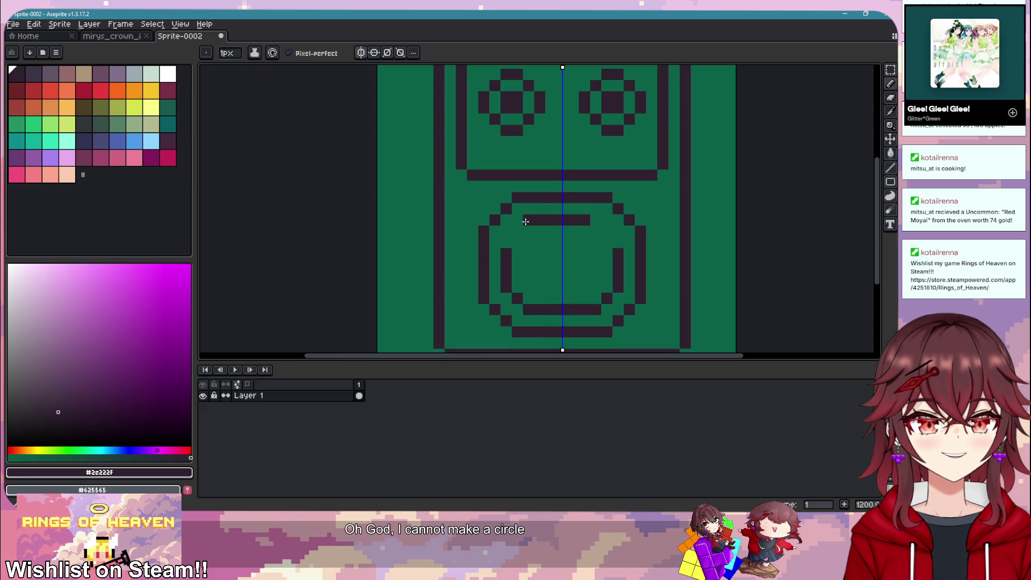
pyautogui.scroll(-3, 541, 257)
pyautogui.scroll(-2, 671, 304)
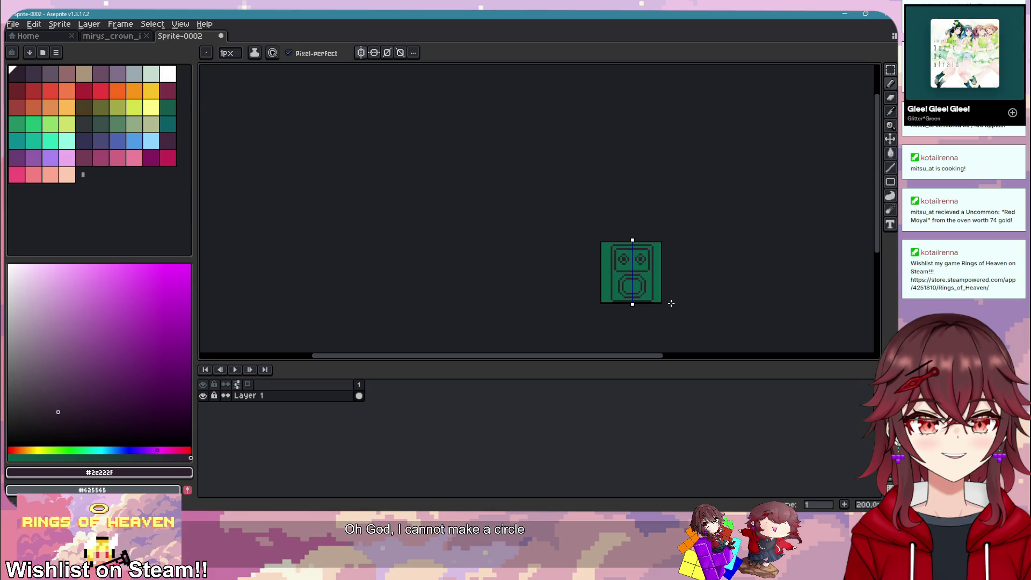
pyautogui.scroll(2, 669, 300)
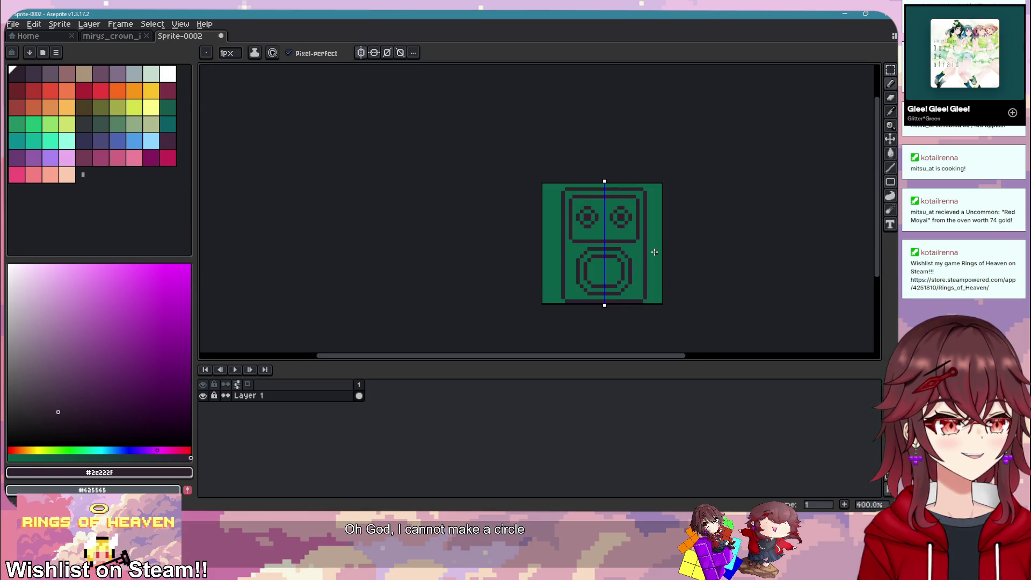
pyautogui.scroll(2, 643, 248)
pyautogui.scroll(4, 602, 198)
# Step: Reshape both mirrored eyes, adding and removing pixels with the pencil and eraser
pyautogui.press('e')
pyautogui.press('b')
pyautogui.moveTo(461, 206); pyautogui.dragTo(446, 207)
pyautogui.press('e')
pyautogui.click(505, 206)
pyautogui.press('b')
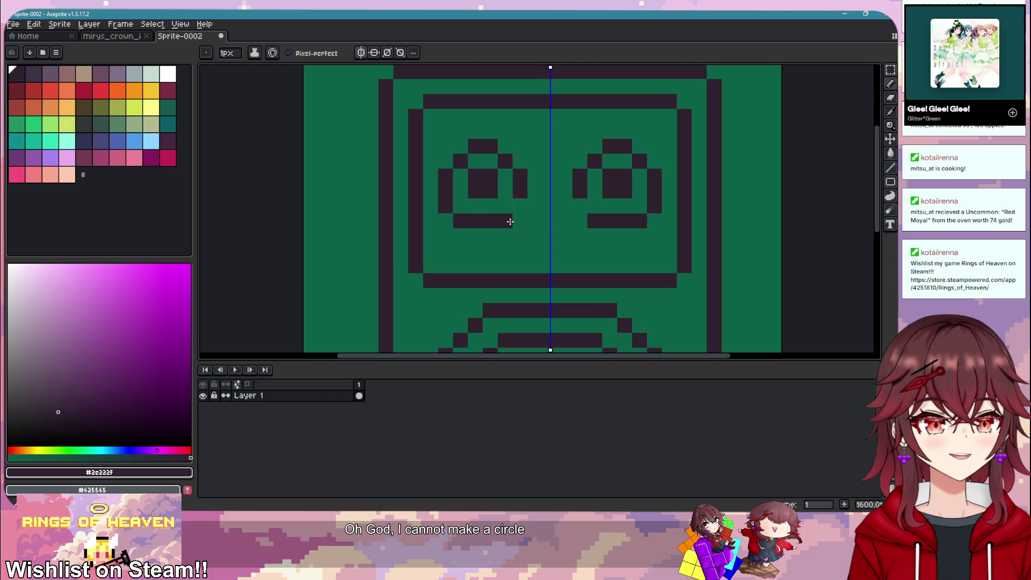
pyautogui.click(520, 161)
pyautogui.press('e')
pyautogui.click(505, 161)
pyautogui.press('b')
pyautogui.click(505, 146)
pyautogui.click(461, 146)
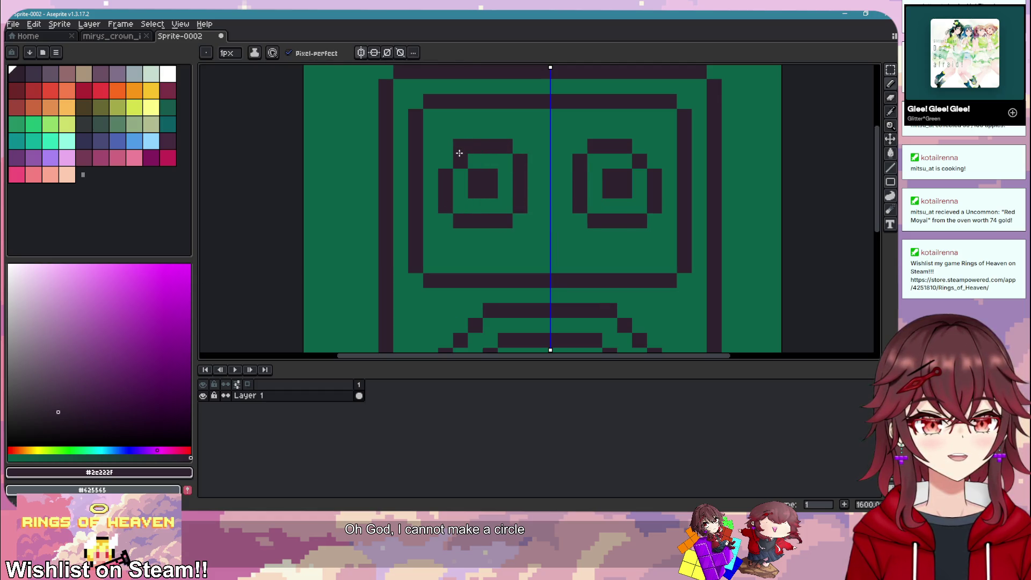
pyautogui.scroll(-5, 684, 239)
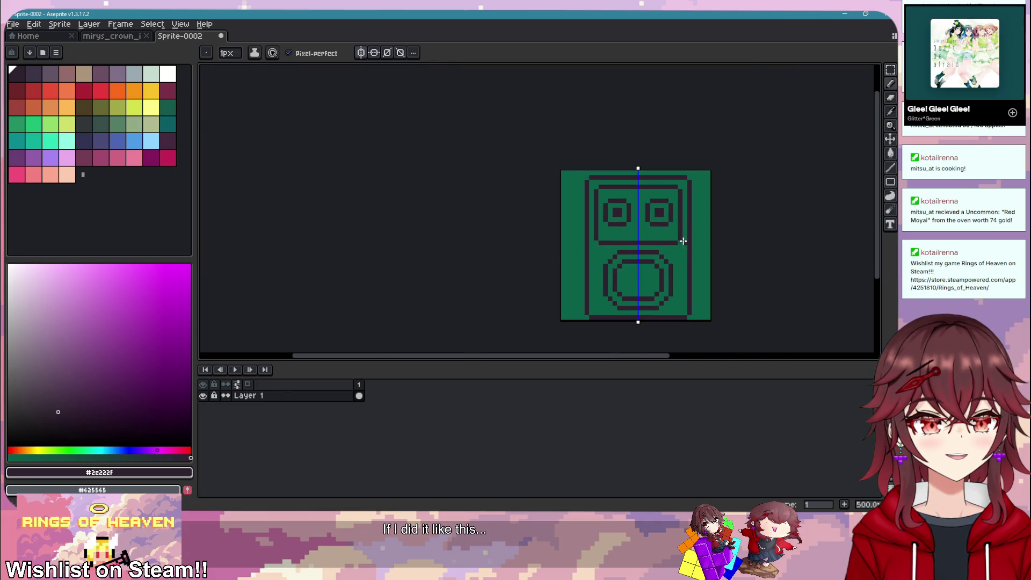
pyautogui.scroll(2, 668, 209)
# Step: Erase the old mirrored pupils, undoing one stray erase
pyautogui.press('e')
pyautogui.moveTo(657, 211); pyautogui.dragTo(658, 217)
pyautogui.press('b')
pyautogui.click(659, 218)
pyautogui.press('e')
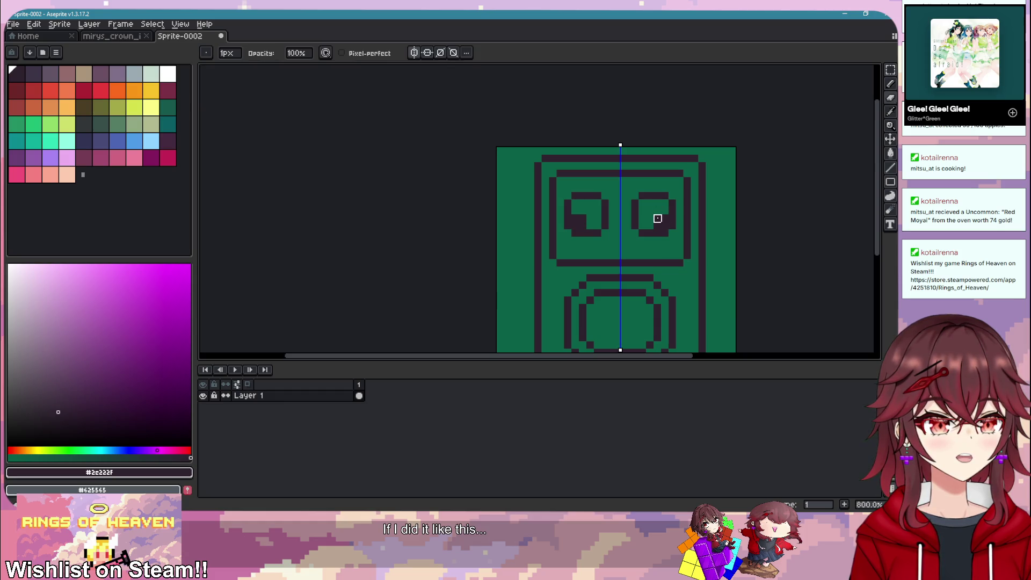
pyautogui.click(659, 219)
pyautogui.scroll(-2, 719, 253)
pyautogui.scroll(5, 700, 240)
pyautogui.hotkey('ctrl', 'z')
pyautogui.scroll(-5, 674, 261)
pyautogui.scroll(5, 653, 220)
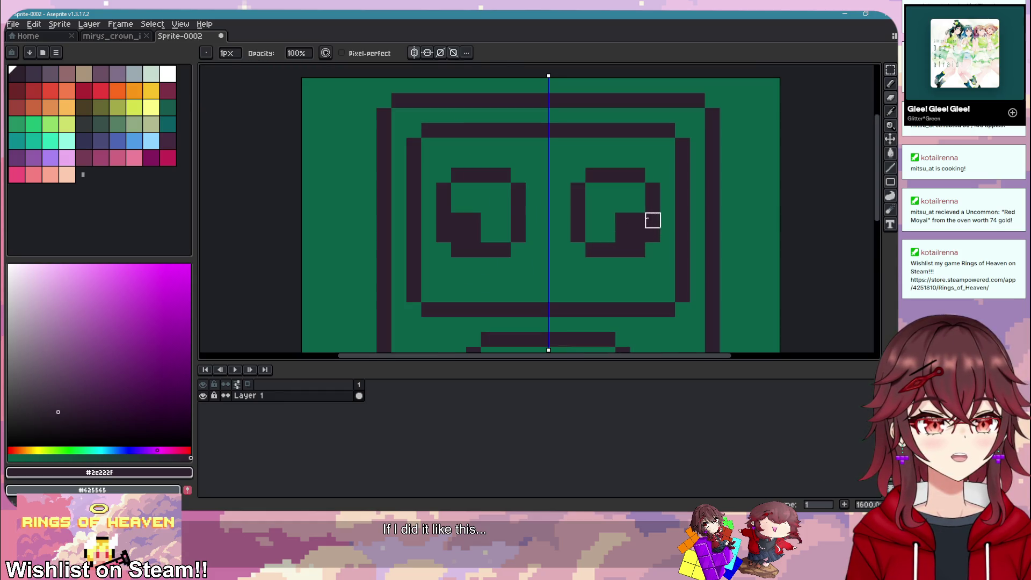
# Step: Turn off symmetry, clear the left eye's dark pupil block, and add white pixels
pyautogui.click(414, 52)
pyautogui.moveTo(471, 213)
pyautogui.mouseDown()
pyautogui.moveTo(457, 232)
pyautogui.moveTo(489, 220)
pyautogui.mouseUp()
pyautogui.press('b')
pyautogui.click(496, 235)
pyautogui.scroll(-3, 607, 267)
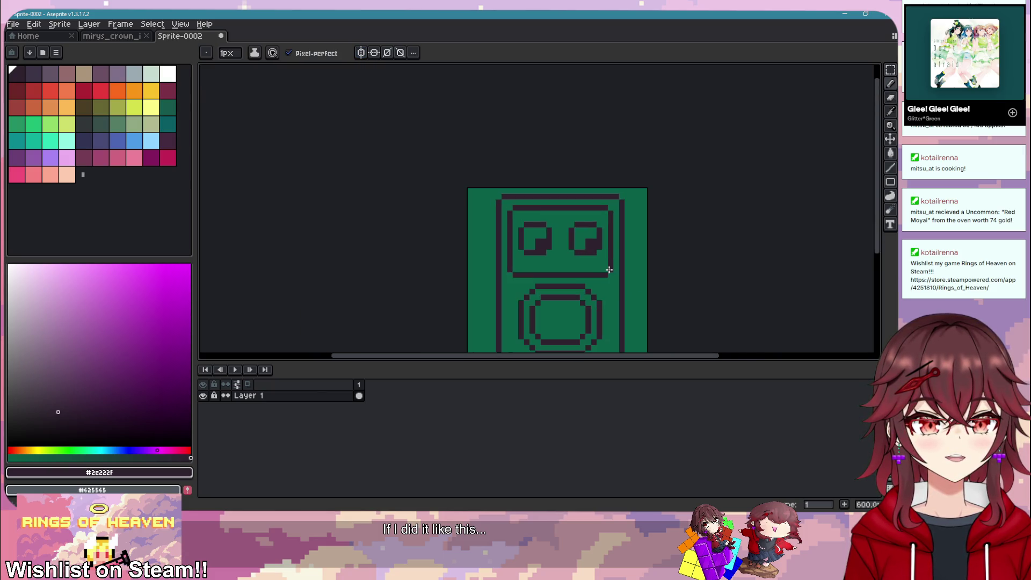
pyautogui.scroll(2, 362, 159)
pyautogui.click(168, 74)
pyautogui.click(476, 228)
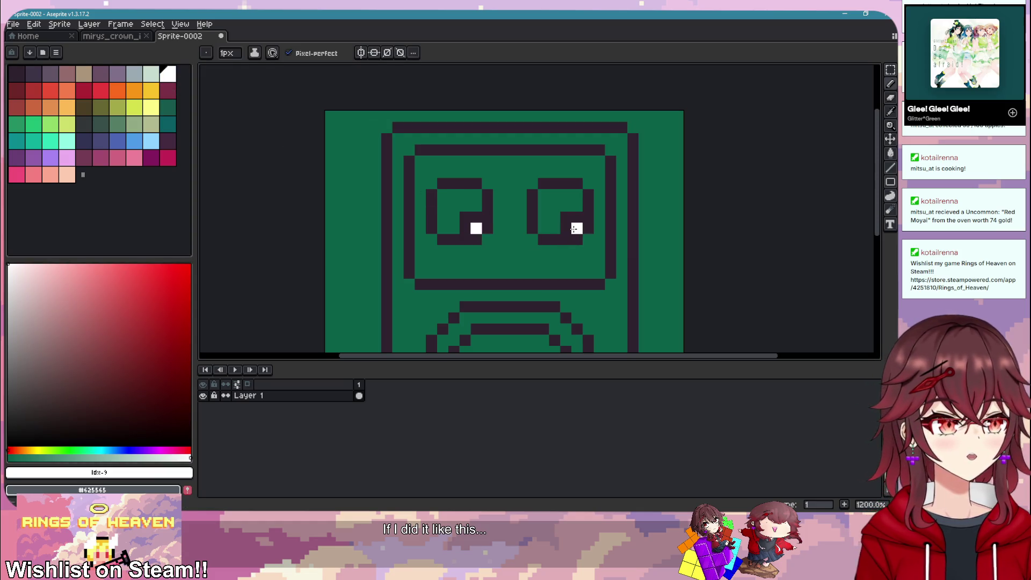
# Step: Bucket-fill both eyes white
pyautogui.press('g')
pyautogui.click(561, 199)
pyautogui.click(456, 204)
pyautogui.scroll(-4, 578, 240)
pyautogui.scroll(-1, 578, 241)
pyautogui.scroll(-1, 591, 253)
pyautogui.scroll(4, 579, 245)
pyautogui.scroll(3, 539, 218)
# Step: Sample the dark outline colour and draw dark pupils in the lower right of both eyes
pyautogui.keyDown('alt'); pyautogui.click(539, 218); pyautogui.keyUp('alt')
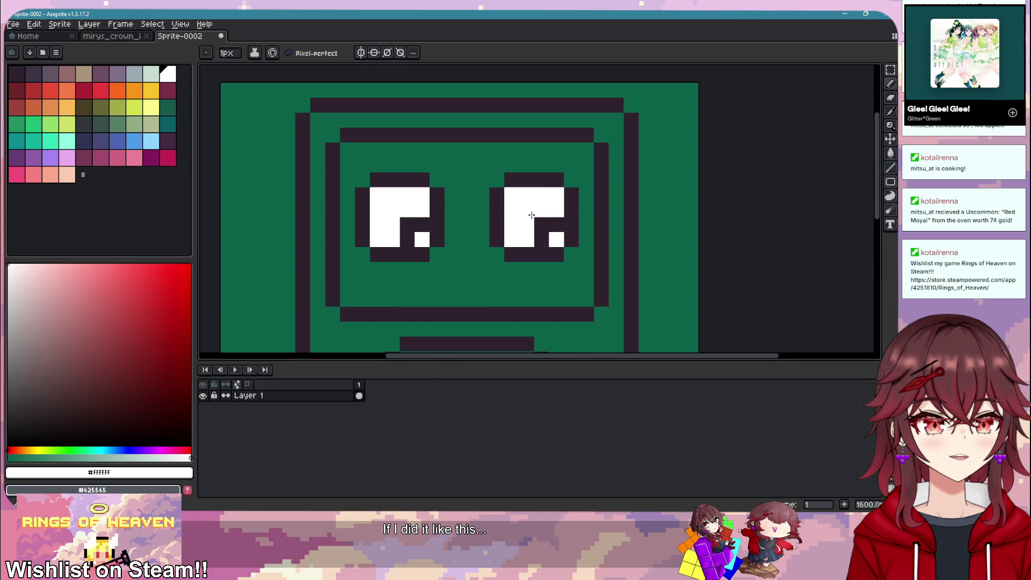
pyautogui.keyDown('alt'); pyautogui.click(538, 222); pyautogui.keyUp('alt')
pyautogui.click(543, 209)
pyautogui.click(422, 210)
pyautogui.moveTo(408, 209); pyautogui.dragTo(392, 239)
pyautogui.scroll(-5, 544, 252)
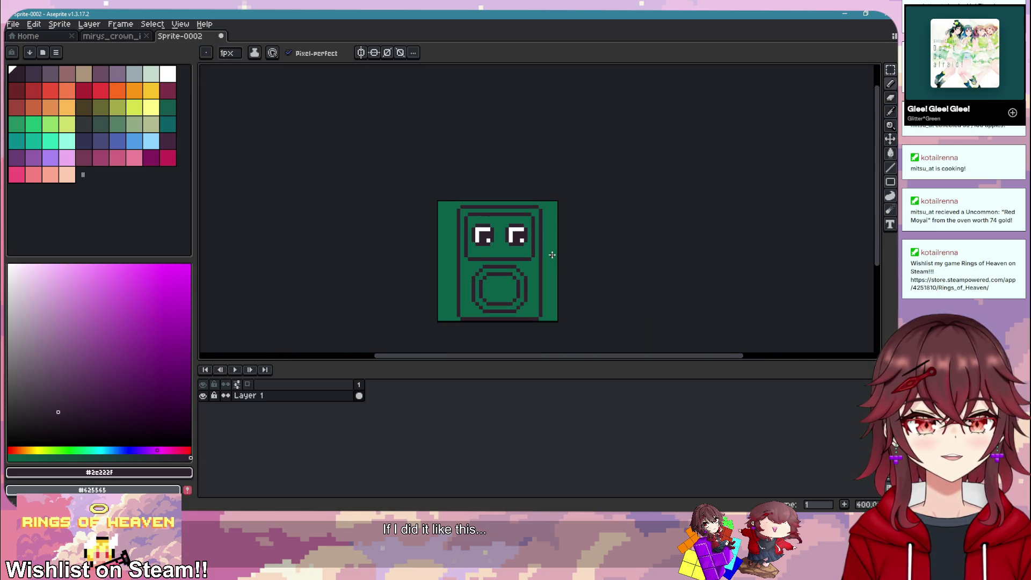
pyautogui.scroll(-2, 552, 255)
pyautogui.scroll(5, 537, 247)
pyautogui.scroll(4, 429, 242)
# Step: Refine the eyes with white upper-left glints and small dark lower-right dots
pyautogui.keyDown('alt'); pyautogui.click(422, 244); pyautogui.keyUp('alt')
pyautogui.click(405, 220)
pyautogui.keyDown('alt'); pyautogui.click(424, 237); pyautogui.keyUp('alt')
pyautogui.keyDown('alt'); pyautogui.click(405, 219); pyautogui.keyUp('alt')
pyautogui.click(379, 201)
pyautogui.keyDown('alt'); pyautogui.click(422, 225); pyautogui.keyUp('alt')
pyautogui.click(405, 219)
pyautogui.click(612, 239)
pyautogui.keyDown('alt'); pyautogui.click(571, 185); pyautogui.keyUp('alt')
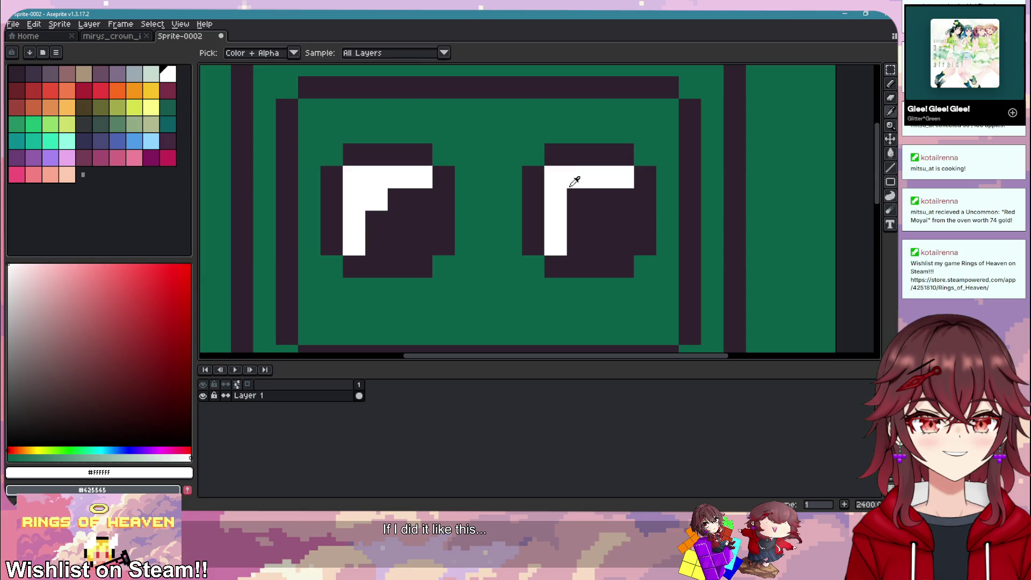
# Step: Zoom around to review the googly eyes, then select the purple swatch
pyautogui.scroll(-6, 661, 257)
pyautogui.scroll(-3, 613, 265)
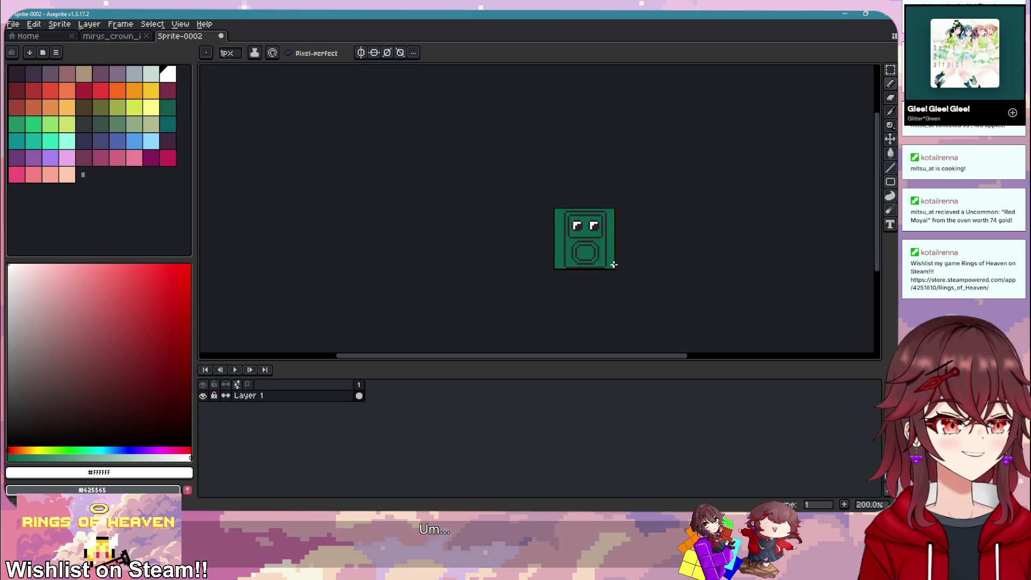
pyautogui.scroll(3, 615, 261)
pyautogui.scroll(1, 603, 242)
pyautogui.scroll(4, 569, 183)
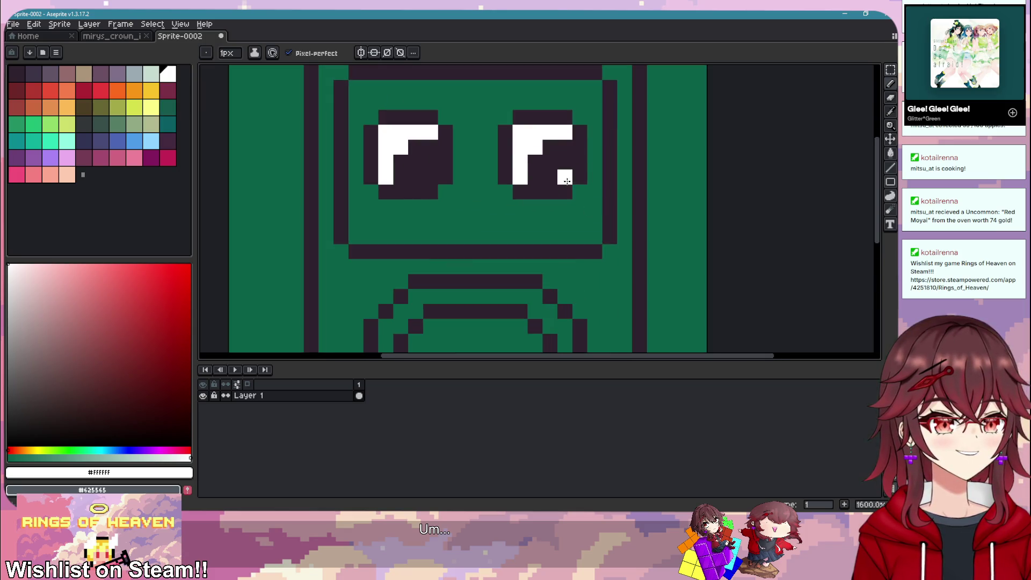
pyautogui.scroll(-1, 618, 245)
pyautogui.scroll(-5, 572, 236)
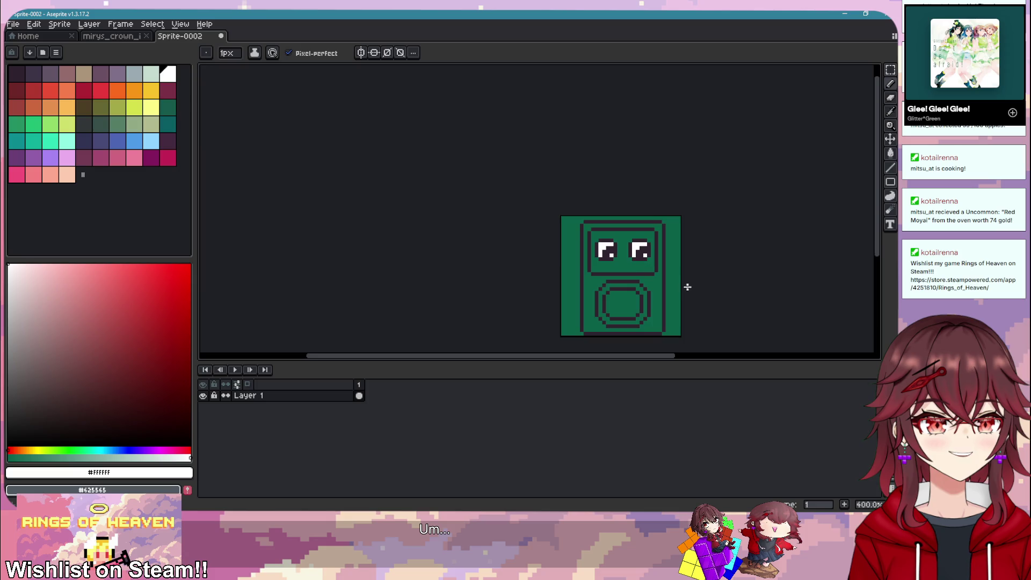
pyautogui.scroll(-1, 611, 244)
pyautogui.scroll(-2, 610, 249)
pyautogui.scroll(3, 608, 231)
pyautogui.scroll(3, 607, 231)
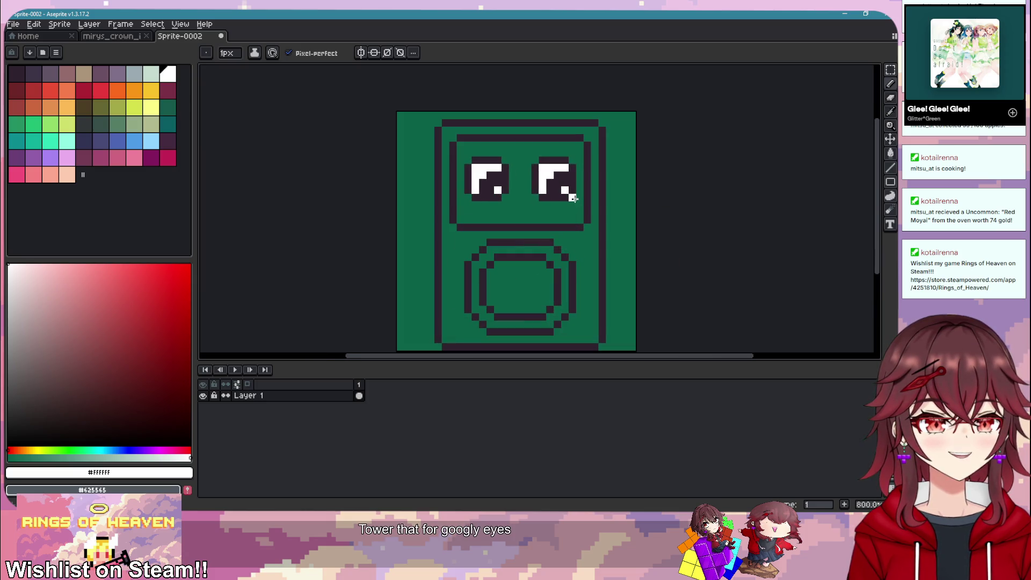
pyautogui.scroll(2, 613, 234)
pyautogui.scroll(-1, 618, 220)
pyautogui.scroll(1, 621, 210)
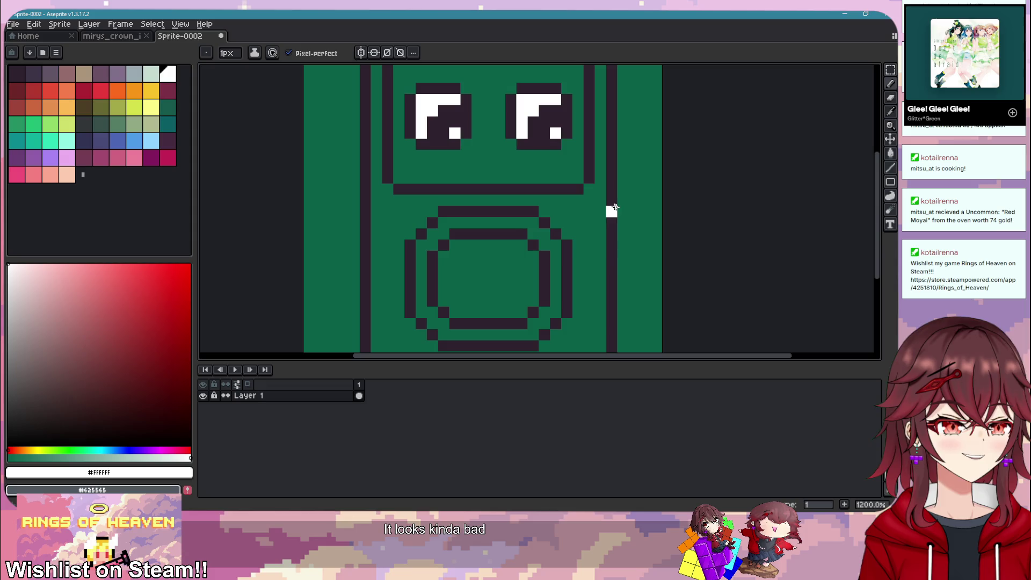
pyautogui.scroll(-1, 585, 236)
pyautogui.scroll(1, 594, 226)
pyautogui.scroll(-1, 394, 204)
pyautogui.scroll(1, 394, 204)
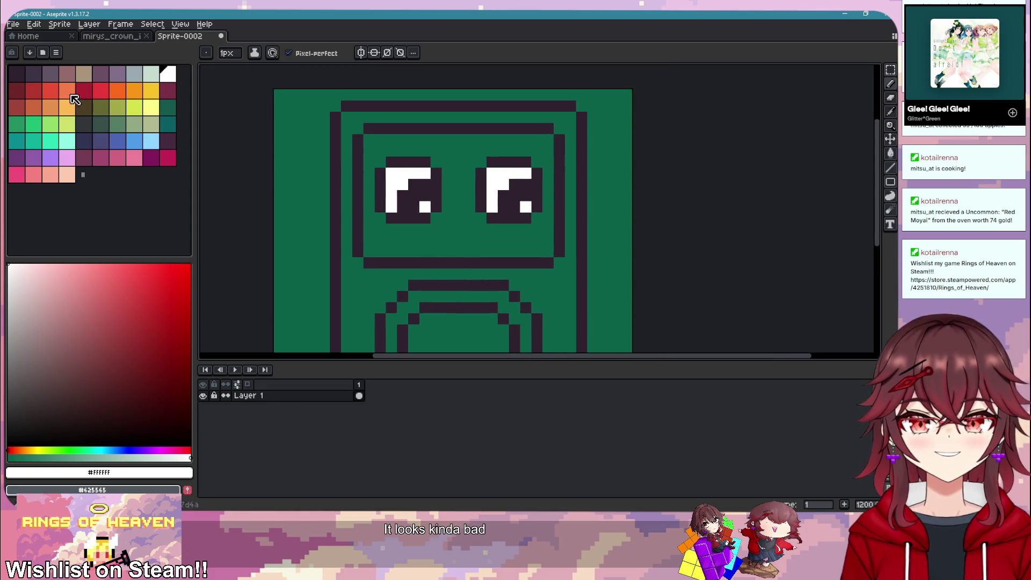
pyautogui.click(34, 158)
# Step: Bucket-fill the band around the screen purple and the screen pale grey-green
pyautogui.press('g')
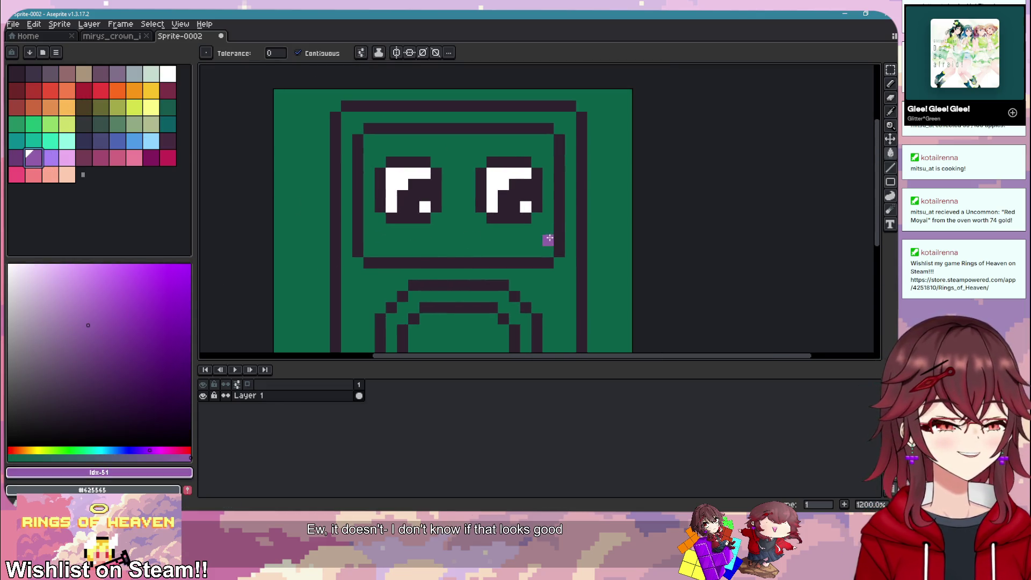
pyautogui.click(568, 251)
pyautogui.scroll(-1, 568, 252)
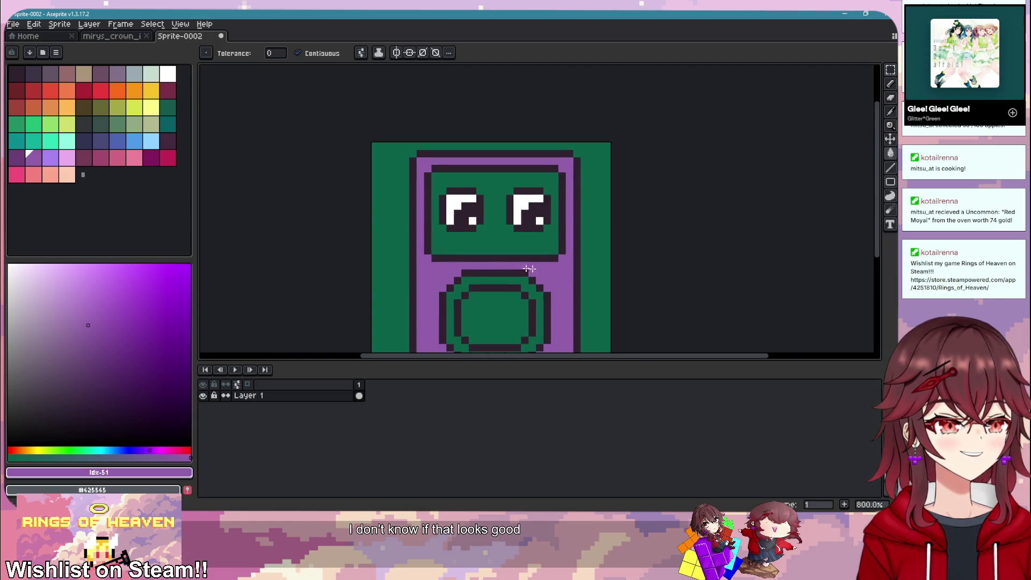
pyautogui.click(135, 124)
pyautogui.click(494, 236)
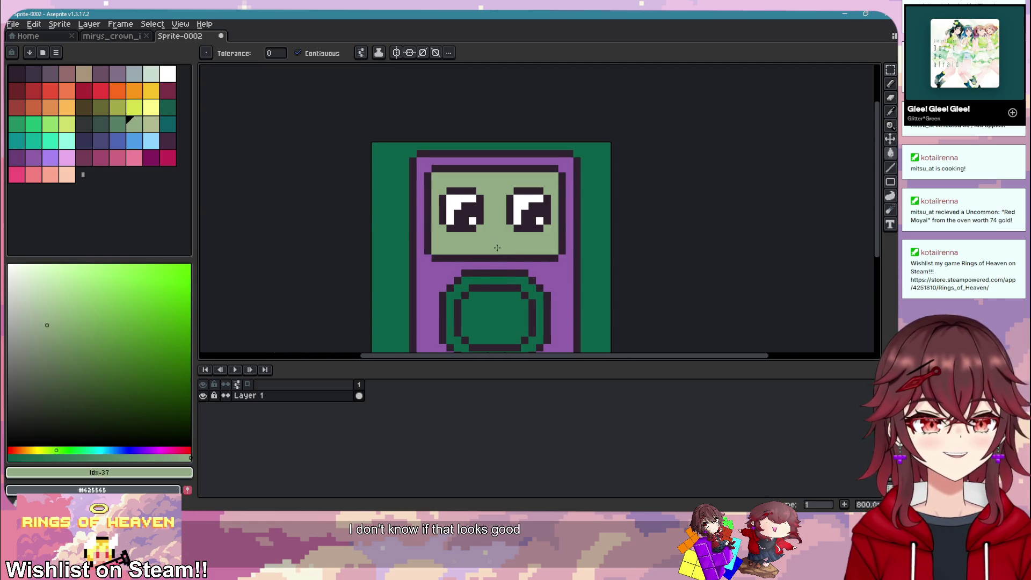
pyautogui.scroll(-1, 442, 229)
pyautogui.scroll(1, 442, 229)
# Step: Fill the click-wheel ring white and its centre with purple sampled from the body
pyautogui.click(168, 74)
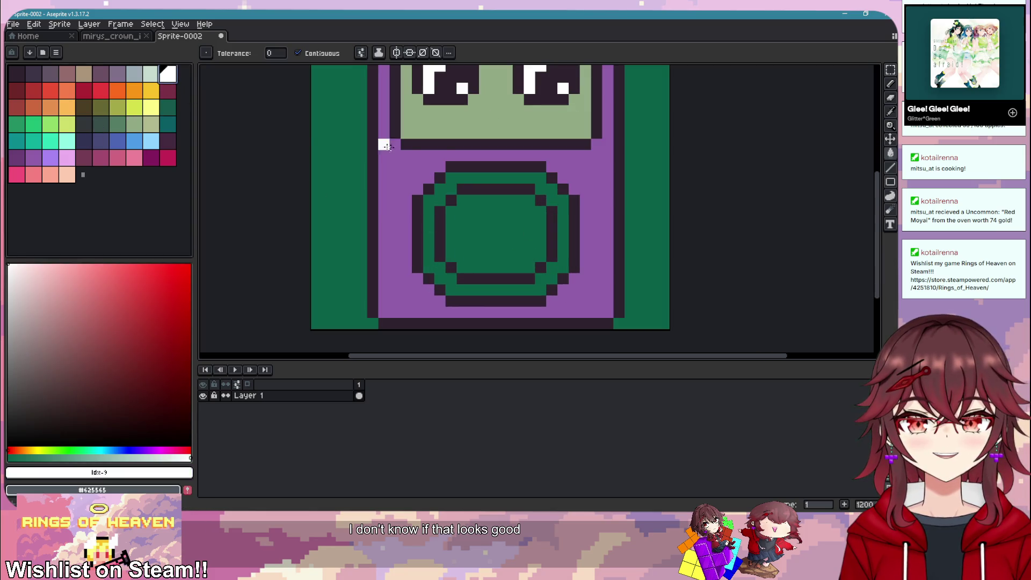
pyautogui.scroll(-1, 460, 176)
pyautogui.scroll(1, 479, 212)
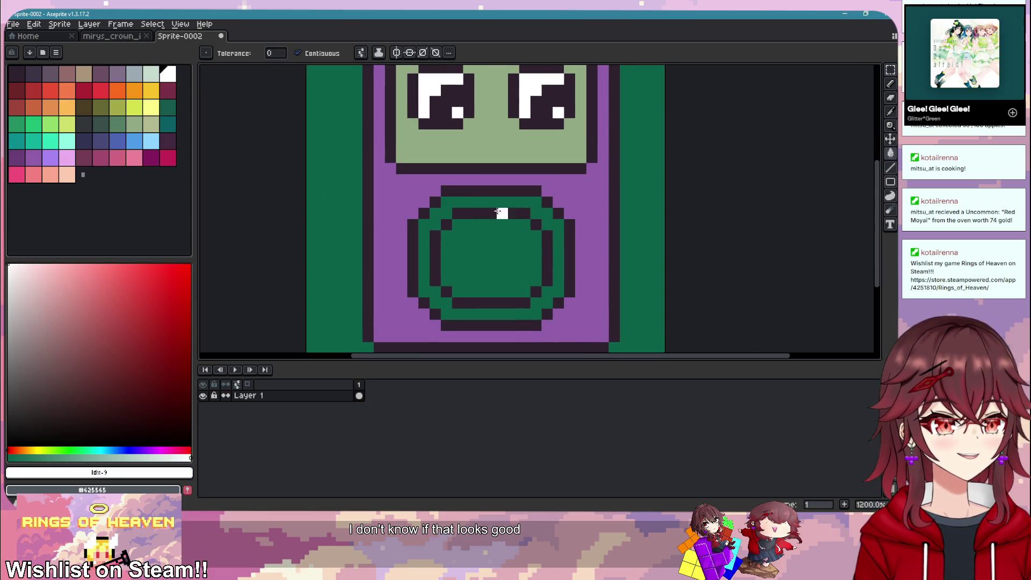
pyautogui.click(502, 212)
pyautogui.keyDown('alt'); pyautogui.click(596, 301); pyautogui.keyUp('alt')
pyautogui.click(491, 258)
pyautogui.scroll(-3, 590, 287)
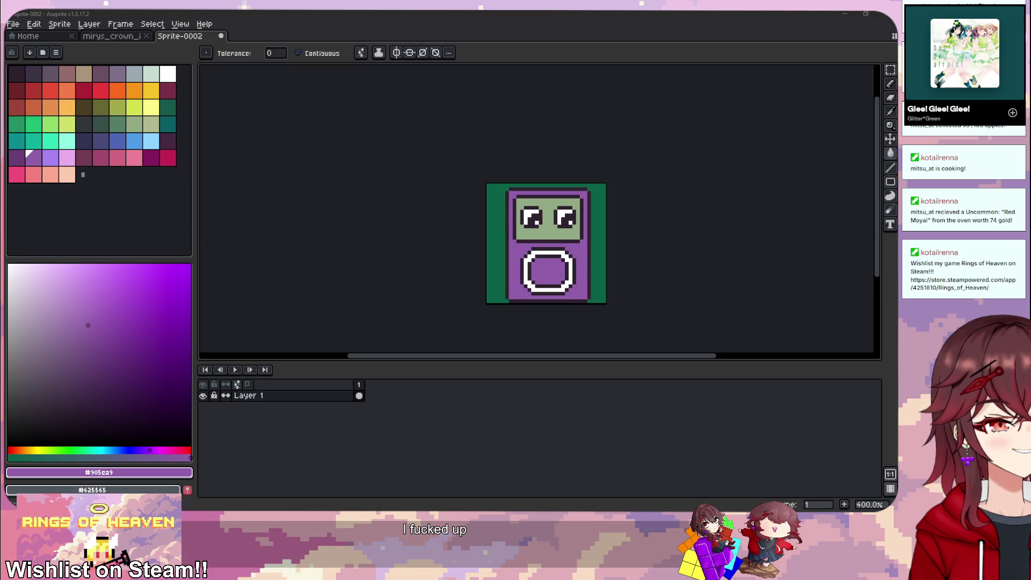
pyautogui.scroll(-1, 603, 223)
pyautogui.scroll(4, 576, 153)
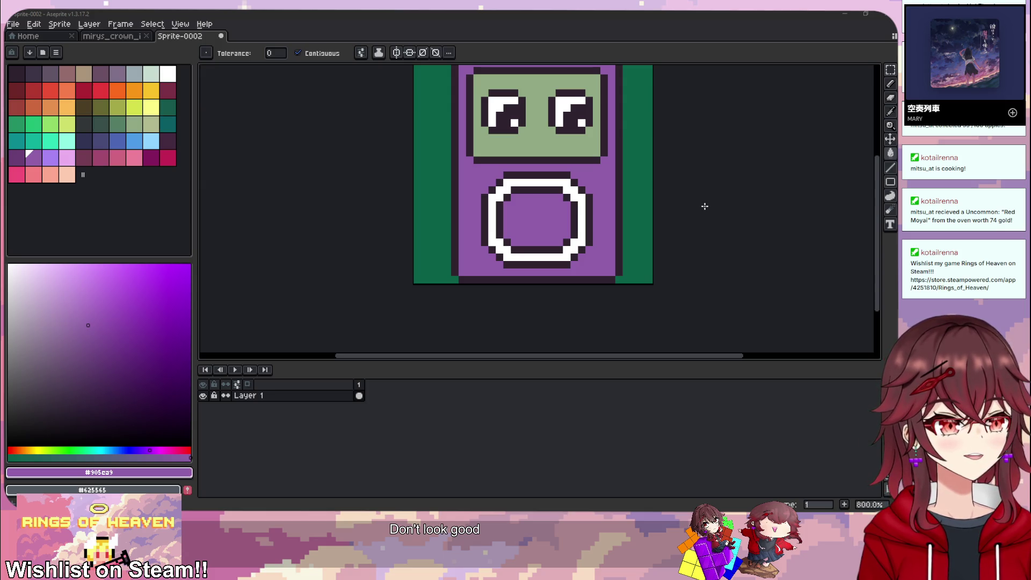
# Step: Pick the dark outline colour, turn on vertical symmetry, and draw a dark row across the wheel's centre
pyautogui.scroll(2, 537, 209)
pyautogui.scroll(2, 478, 200)
pyautogui.keyDown('alt'); pyautogui.click(479, 137); pyautogui.keyUp('alt')
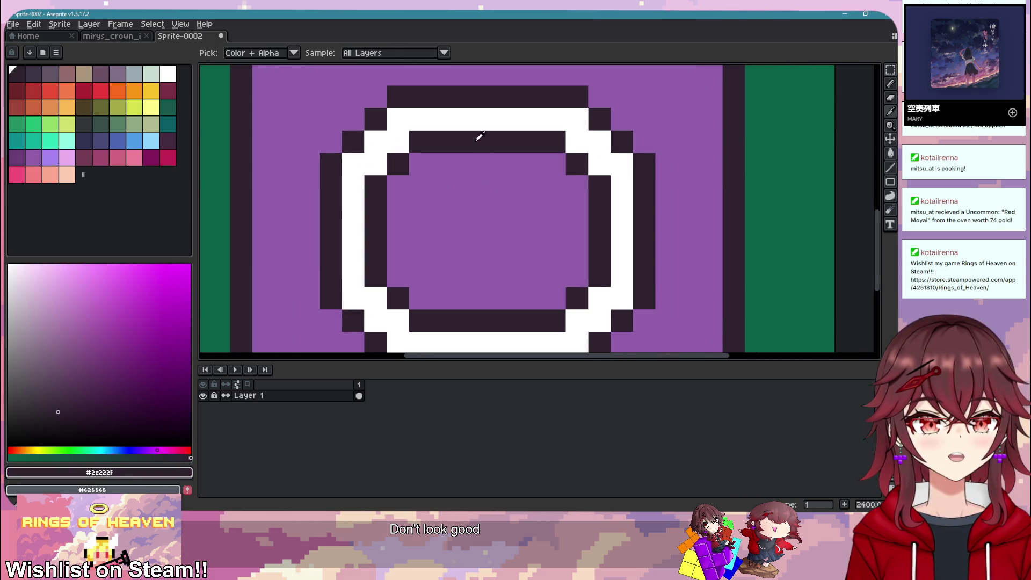
pyautogui.click(361, 52)
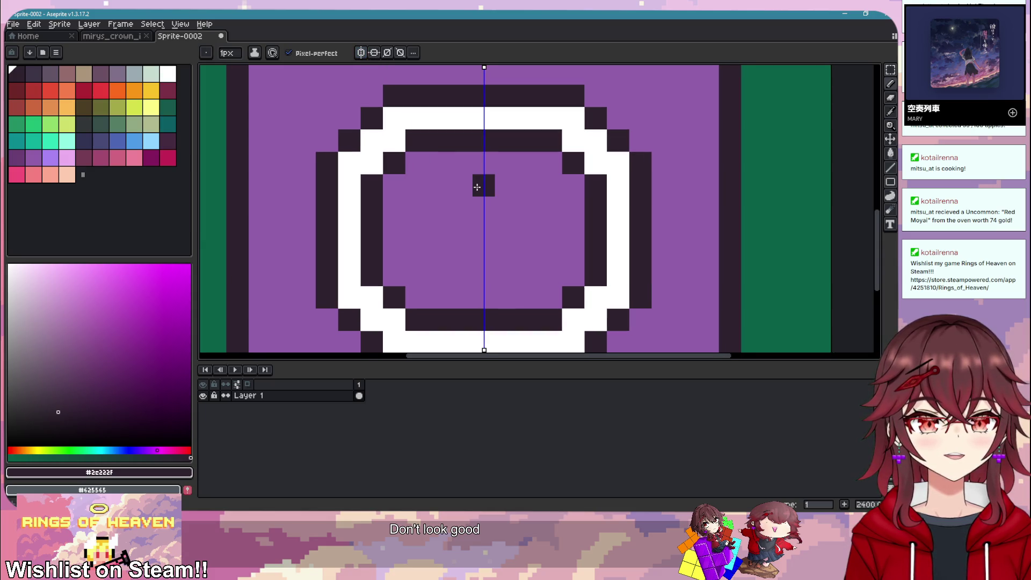
pyautogui.scroll(-3, 467, 191)
pyautogui.scroll(3, 469, 193)
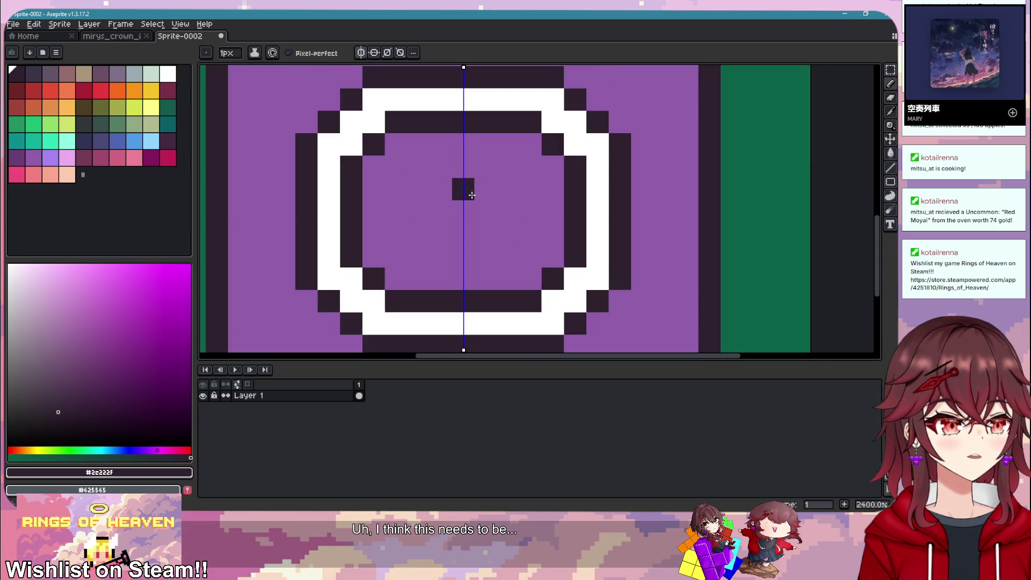
pyautogui.click(463, 167)
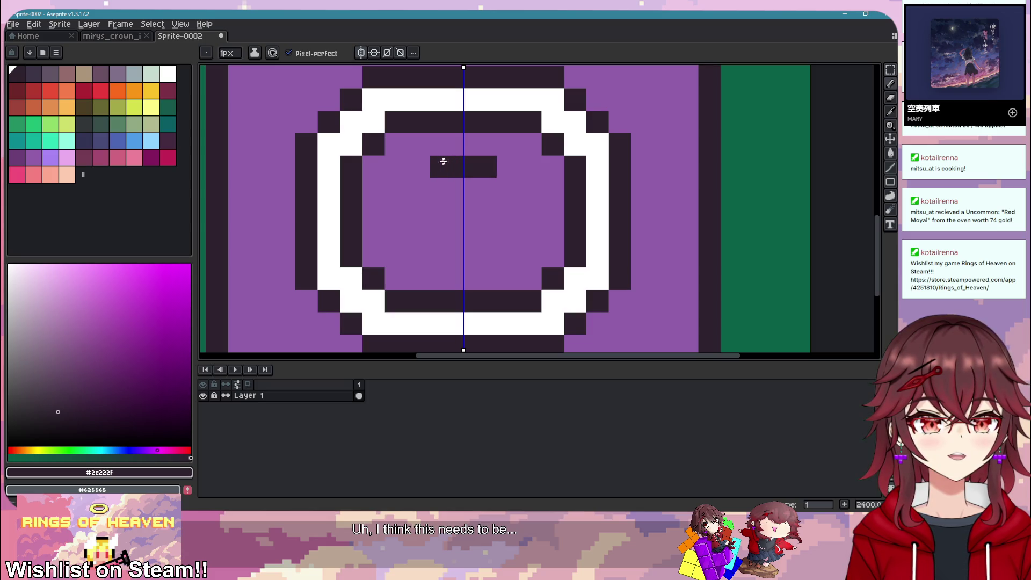
pyautogui.moveTo(447, 161); pyautogui.dragTo(395, 167)
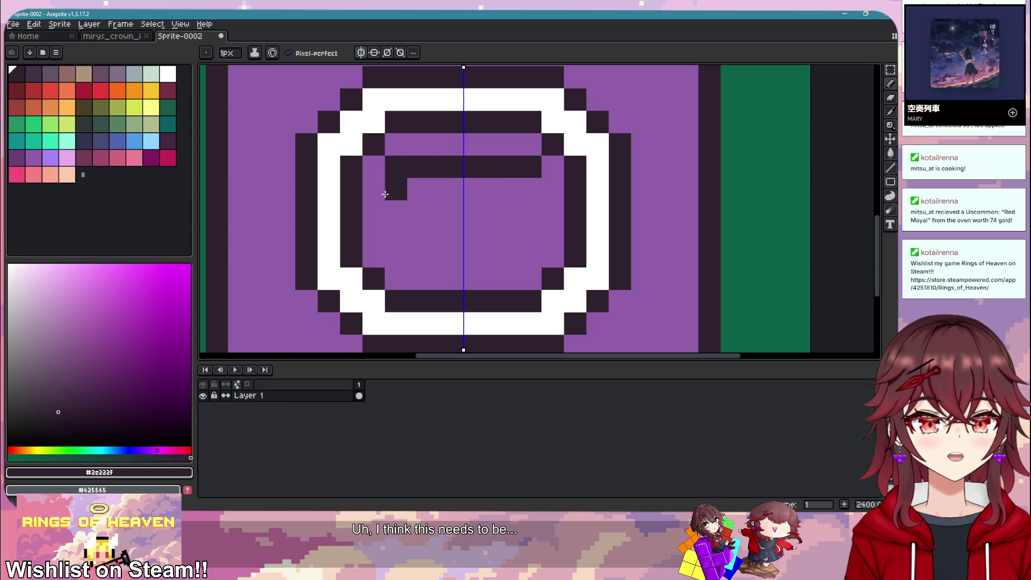
# Step: Trim the dark row's ends and draw the inner rectangle's dark sides and closed bottom
pyautogui.press('e')
pyautogui.click(396, 167)
pyautogui.press('b')
pyautogui.click(396, 189)
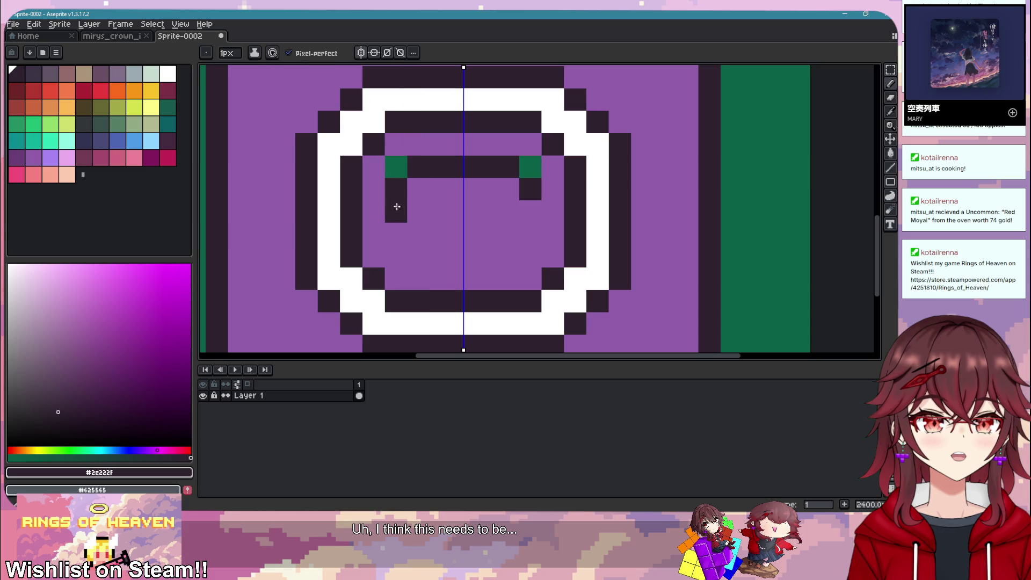
pyautogui.moveTo(397, 206); pyautogui.dragTo(412, 269)
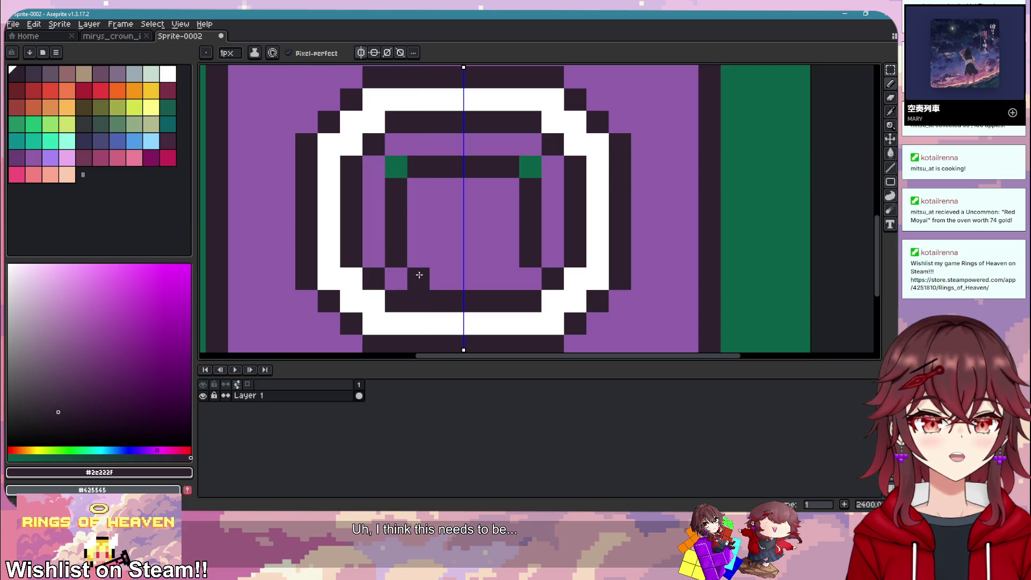
pyautogui.press('e')
pyautogui.click(396, 257)
pyautogui.press('b')
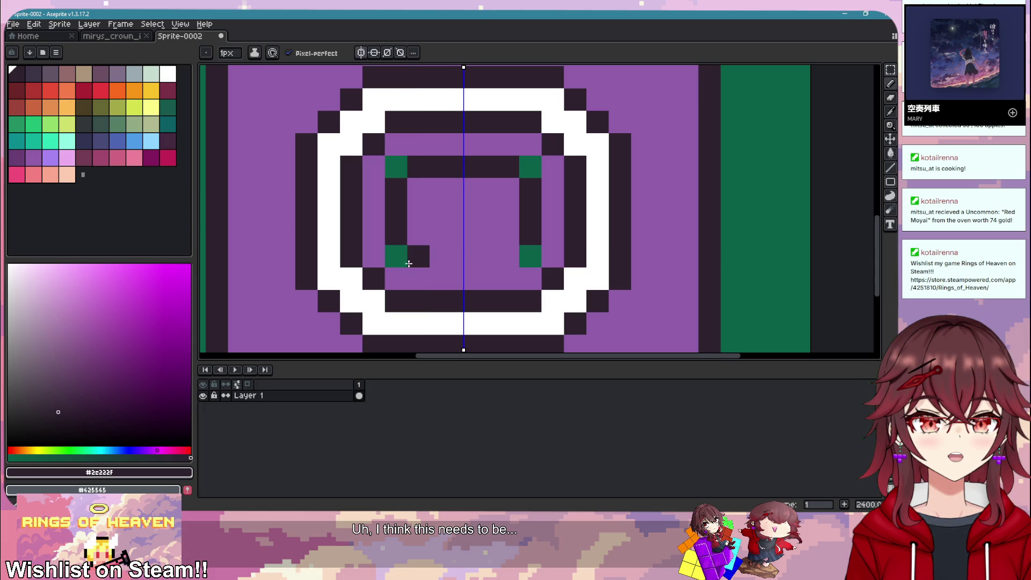
pyautogui.click(419, 256)
pyautogui.moveTo(433, 270); pyautogui.dragTo(463, 256)
# Step: Fill the inner top bar white and paint the inner ring's left side white
pyautogui.scroll(-3, 463, 256)
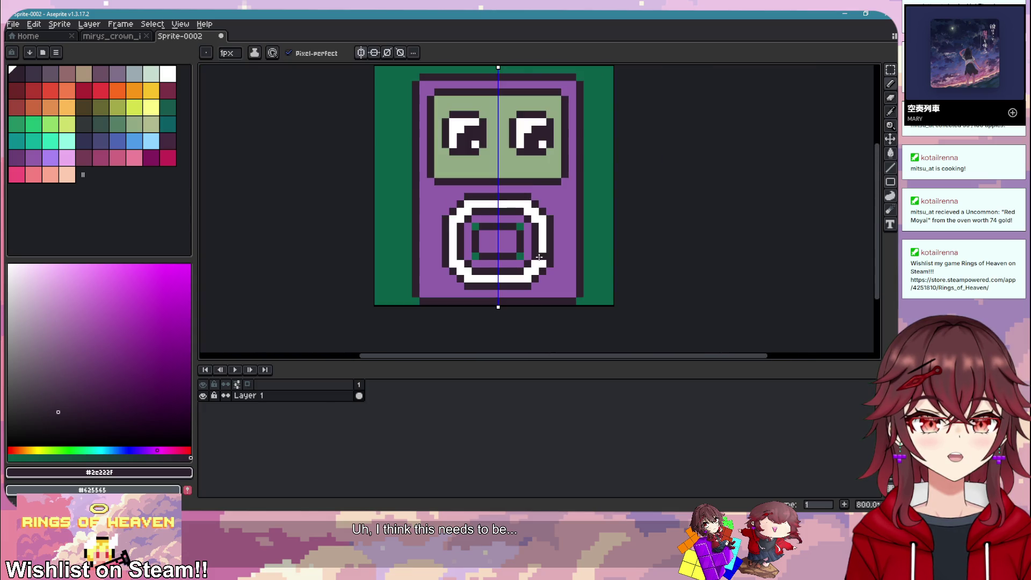
pyautogui.scroll(3, 413, 183)
pyautogui.press('i')
pyautogui.click(373, 139)
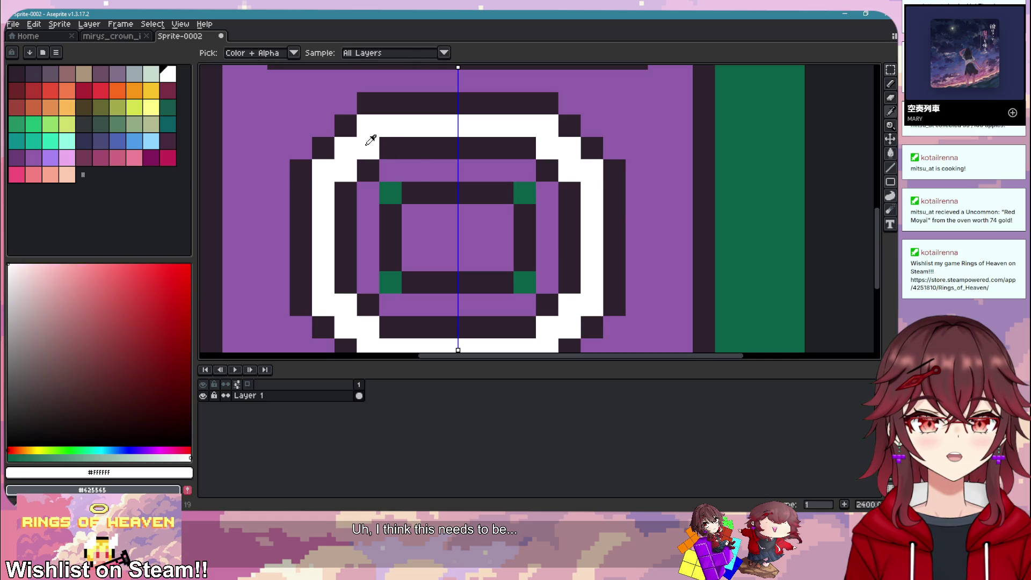
pyautogui.press('g')
pyautogui.click(390, 144)
pyautogui.press('b')
pyautogui.moveTo(394, 173)
pyautogui.mouseDown()
pyautogui.moveTo(376, 290)
pyautogui.moveTo(499, 306)
pyautogui.mouseUp()
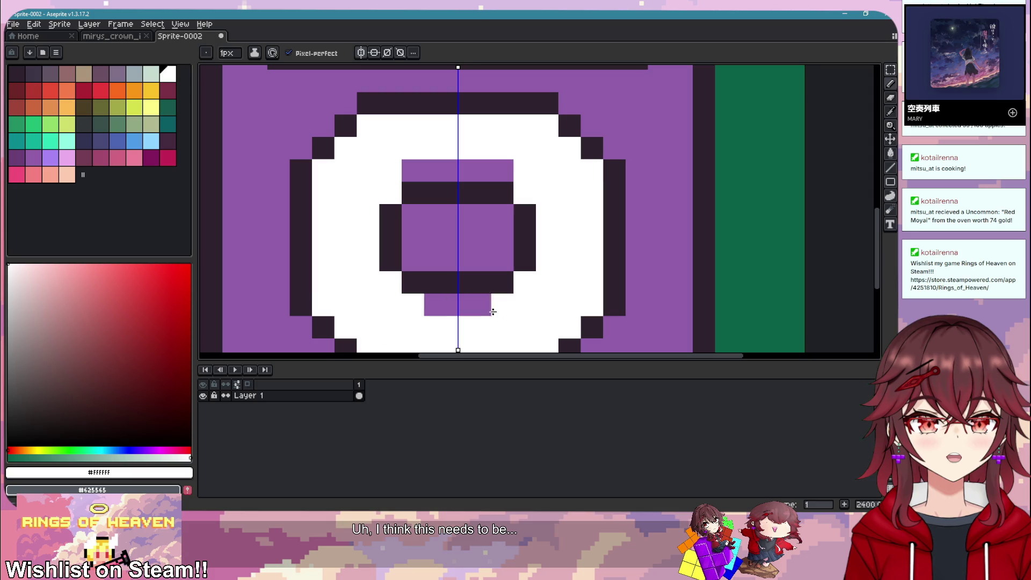
pyautogui.moveTo(414, 170); pyautogui.dragTo(458, 170)
# Step: Redraw the inner shape's upper rows, painting old dark and purple pixels white with new dark accents
pyautogui.moveTo(544, 198)
pyautogui.mouseDown()
pyautogui.moveTo(571, 228)
pyautogui.moveTo(465, 204)
pyautogui.mouseUp()
pyautogui.keyDown('alt'); pyautogui.click(532, 221); pyautogui.keyUp('alt')
pyautogui.keyDown('alt'); pyautogui.click(568, 209); pyautogui.keyUp('alt')
pyautogui.moveTo(540, 215); pyautogui.dragTo(472, 222)
pyautogui.keyDown('alt'); pyautogui.click(467, 202); pyautogui.keyUp('alt')
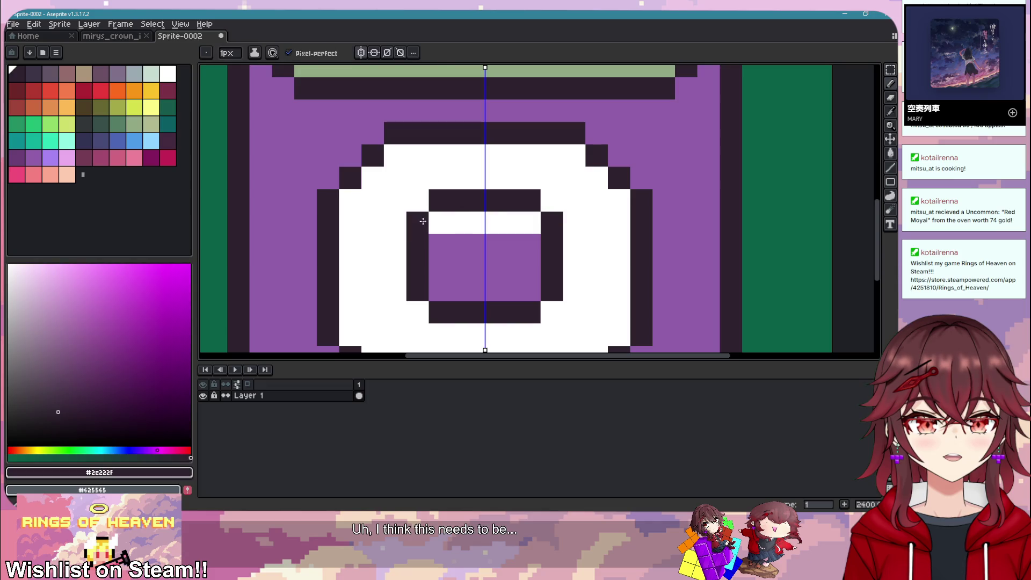
pyautogui.scroll(-3, 537, 231)
pyautogui.scroll(1, 585, 252)
pyautogui.click(584, 251)
pyautogui.press('b')
pyautogui.moveTo(497, 277); pyautogui.dragTo(504, 252)
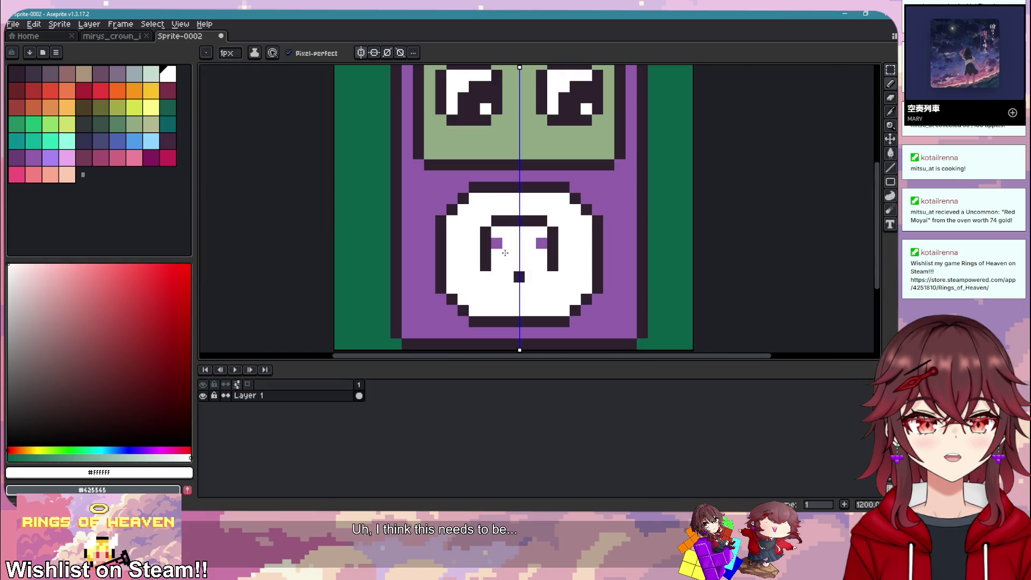
pyautogui.keyDown('alt'); pyautogui.click(486, 263); pyautogui.keyUp('alt')
pyautogui.click(496, 277)
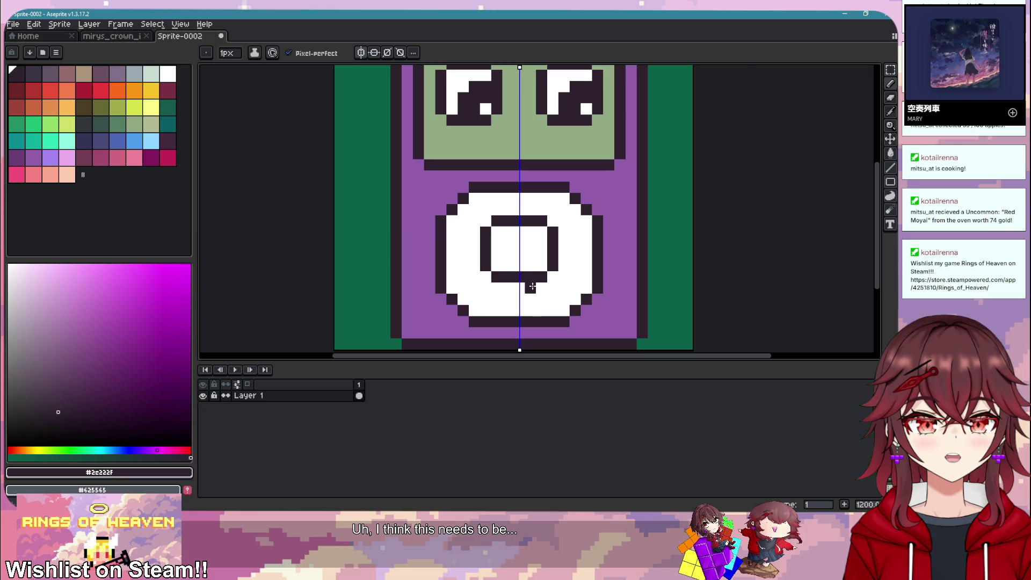
# Step: Widen the inner square's bottom dark rows
pyautogui.scroll(1, 531, 285)
pyautogui.moveTo(509, 286)
pyautogui.mouseDown()
pyautogui.moveTo(439, 265)
pyautogui.moveTo(462, 265)
pyautogui.mouseUp()
pyautogui.press('i')
pyautogui.click(512, 229)
pyautogui.press('b')
pyautogui.scroll(-5, 589, 272)
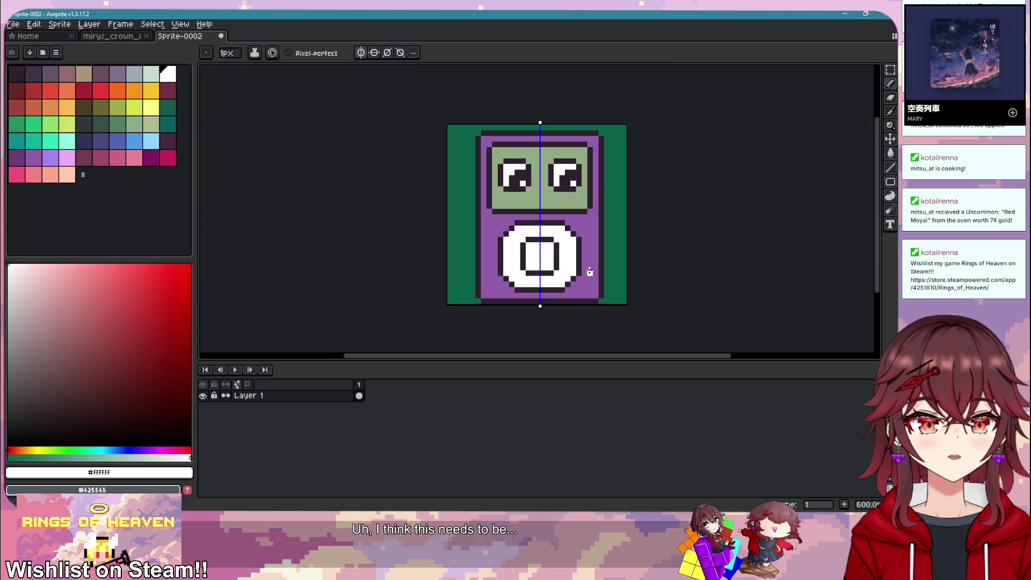
pyautogui.scroll(3, 590, 272)
pyautogui.scroll(1, 515, 245)
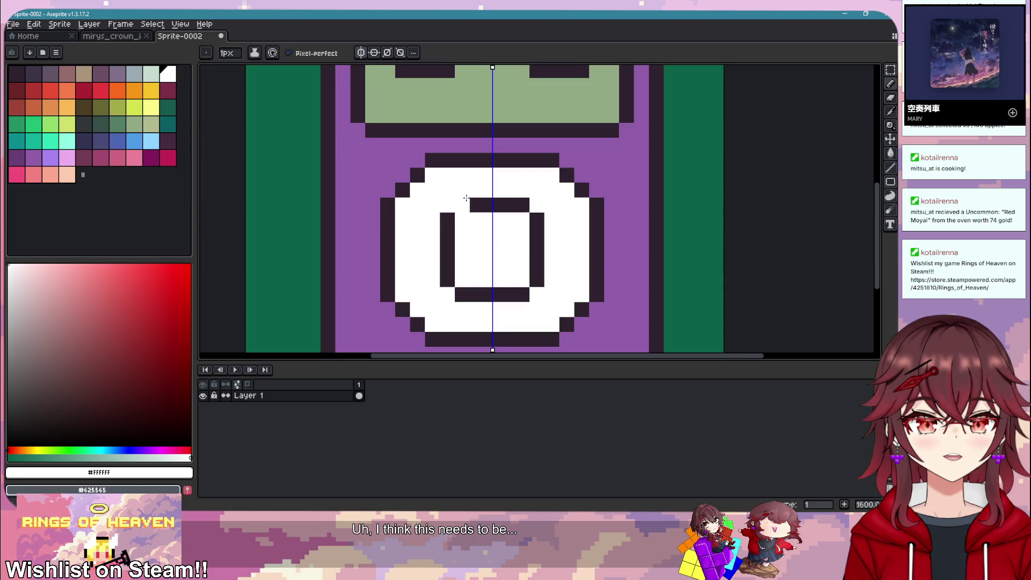
# Step: Add dark pixels at the inner square's top corners and round the ring's corners in white
pyautogui.press('i')
pyautogui.click(465, 205)
pyautogui.press('b')
pyautogui.click(459, 217)
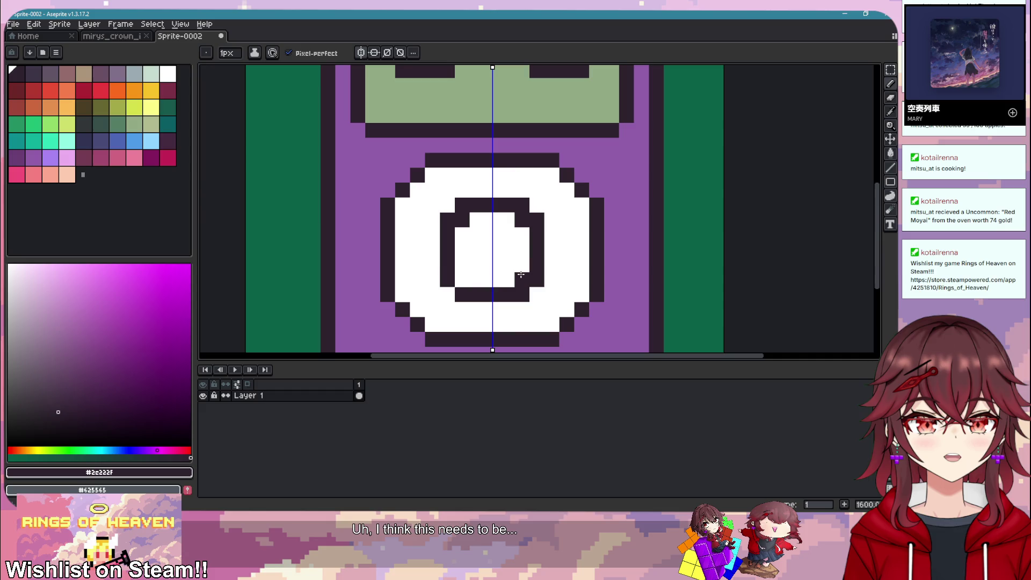
pyautogui.keyDown('alt'); pyautogui.click(430, 215); pyautogui.keyUp('alt')
pyautogui.moveTo(462, 205)
pyautogui.mouseDown()
pyautogui.moveTo(448, 225)
pyautogui.moveTo(453, 274)
pyautogui.mouseUp()
# Step: Flood-fill the ring's centre with the body purple #905ca9
pyautogui.scroll(-4, 599, 285)
pyautogui.scroll(3, 603, 280)
pyautogui.keyDown('alt'); pyautogui.click(596, 271); pyautogui.keyUp('alt')
pyautogui.press('g')
pyautogui.click(518, 257)
pyautogui.scroll(-4, 588, 289)
pyautogui.scroll(-1, 588, 289)
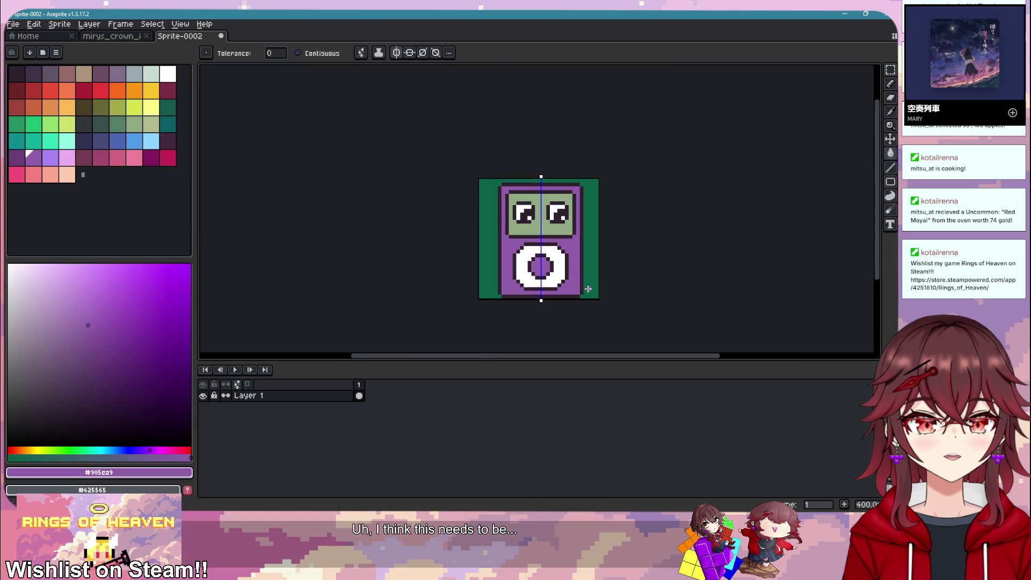
pyautogui.scroll(-3, 577, 287)
pyautogui.scroll(3, 576, 285)
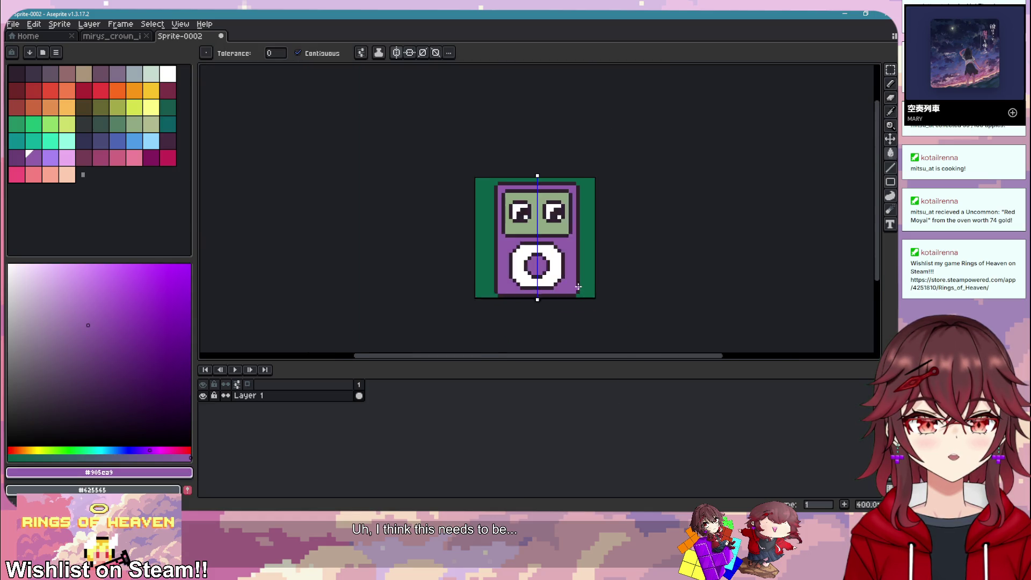
pyautogui.scroll(2, 578, 274)
pyautogui.scroll(1, 578, 261)
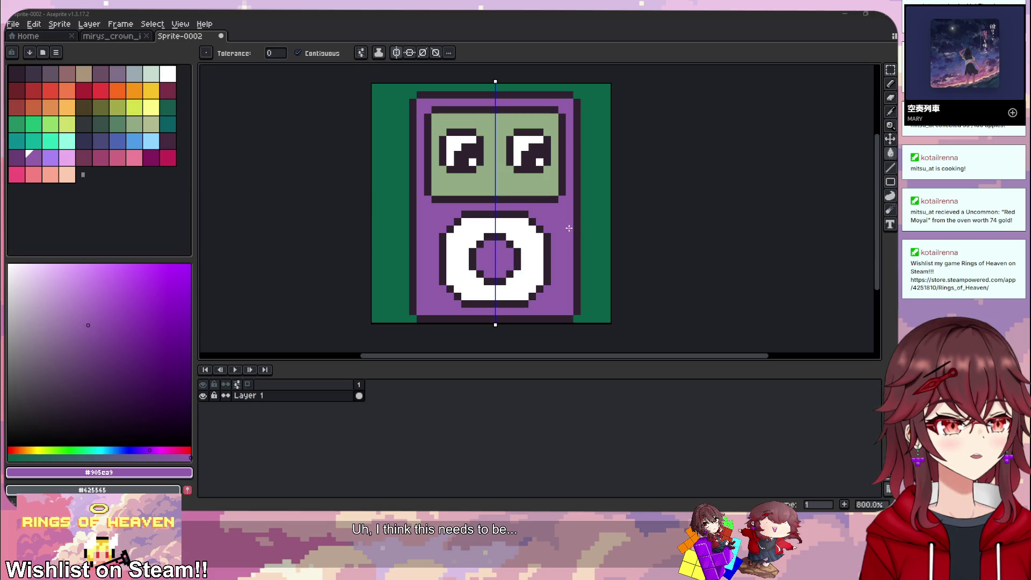
# Step: Paint over both eyes with the screen's pale green so the screen is blank
pyautogui.scroll(2, 558, 153)
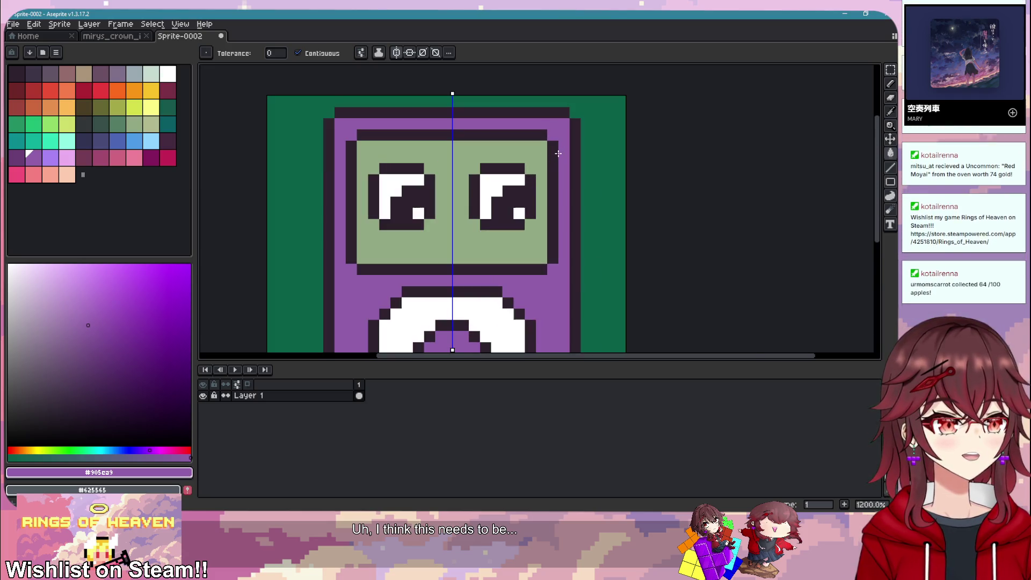
pyautogui.scroll(1, 556, 166)
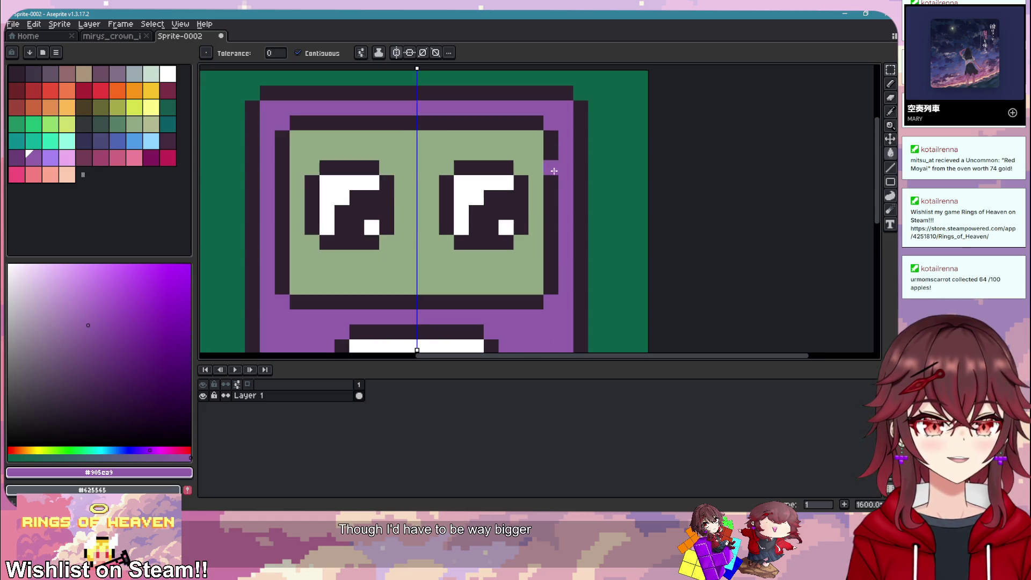
pyautogui.moveTo(552, 170); pyautogui.dragTo(572, 184)
pyautogui.keyDown('alt'); pyautogui.click(453, 198); pyautogui.keyUp('alt')
pyautogui.press('b')
pyautogui.moveTo(393, 259)
pyautogui.mouseDown()
pyautogui.moveTo(401, 206)
pyautogui.moveTo(357, 247)
pyautogui.mouseUp()
pyautogui.moveTo(333, 196)
pyautogui.mouseDown()
pyautogui.moveTo(333, 250)
pyautogui.moveTo(363, 241)
pyautogui.mouseUp()
pyautogui.moveTo(379, 184)
pyautogui.mouseDown()
pyautogui.moveTo(358, 218)
pyautogui.moveTo(363, 230)
pyautogui.mouseUp()
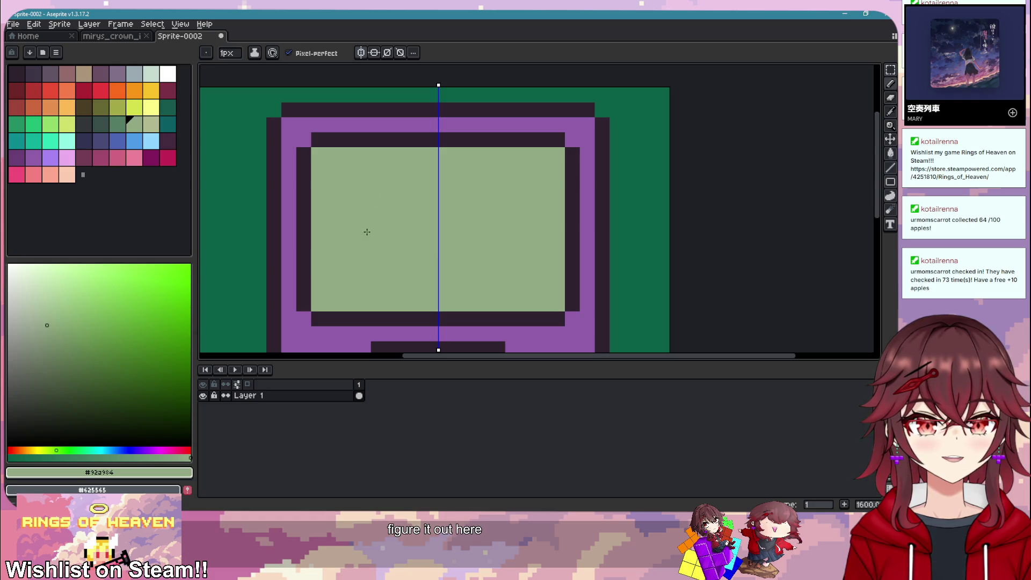
# Step: Draw the first dark diagonal divider on the click wheel's upper right
pyautogui.scroll(-5, 500, 248)
pyautogui.scroll(-2, 530, 260)
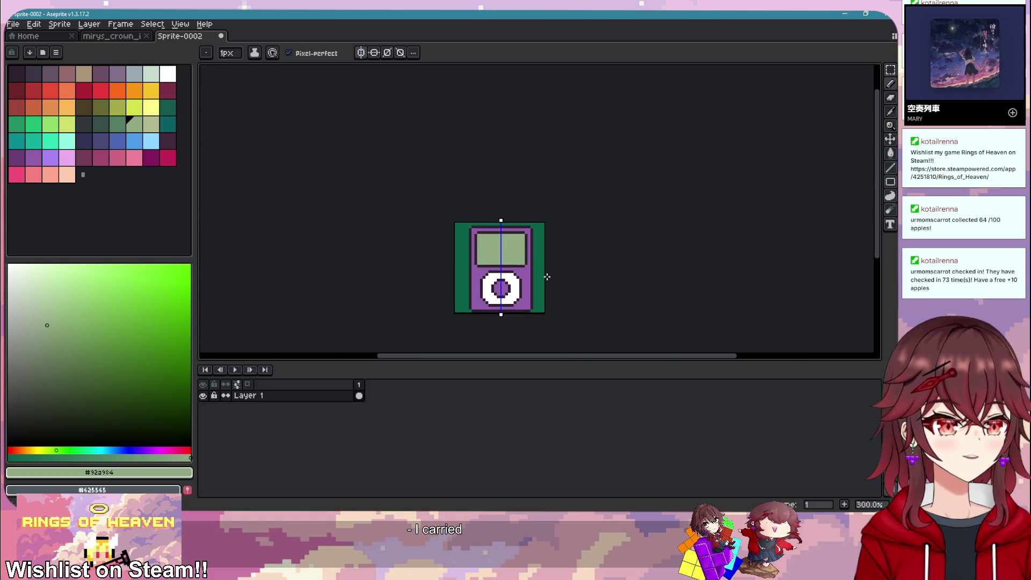
pyautogui.scroll(1, 532, 260)
pyautogui.scroll(1, 533, 262)
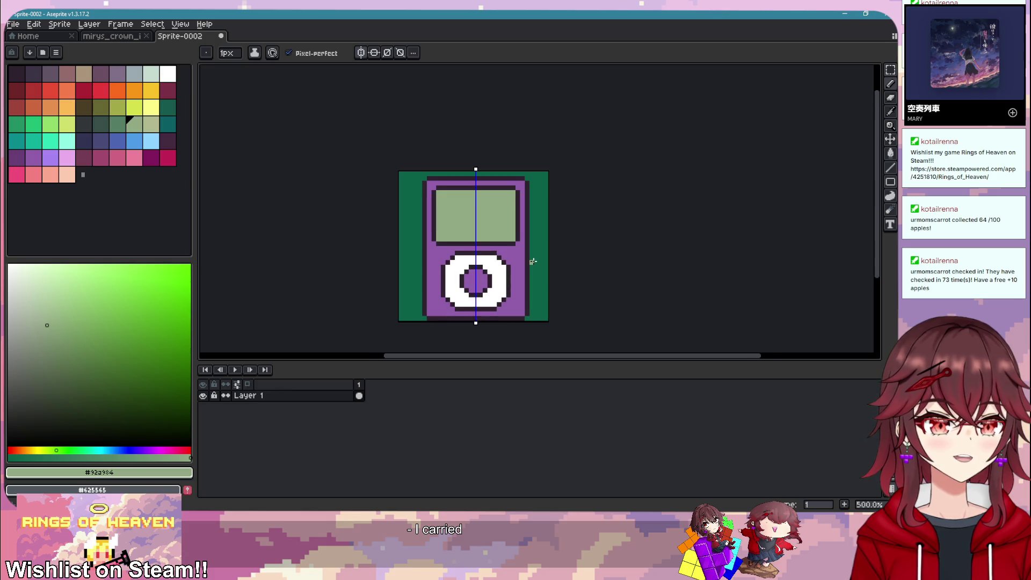
pyautogui.scroll(1, 533, 260)
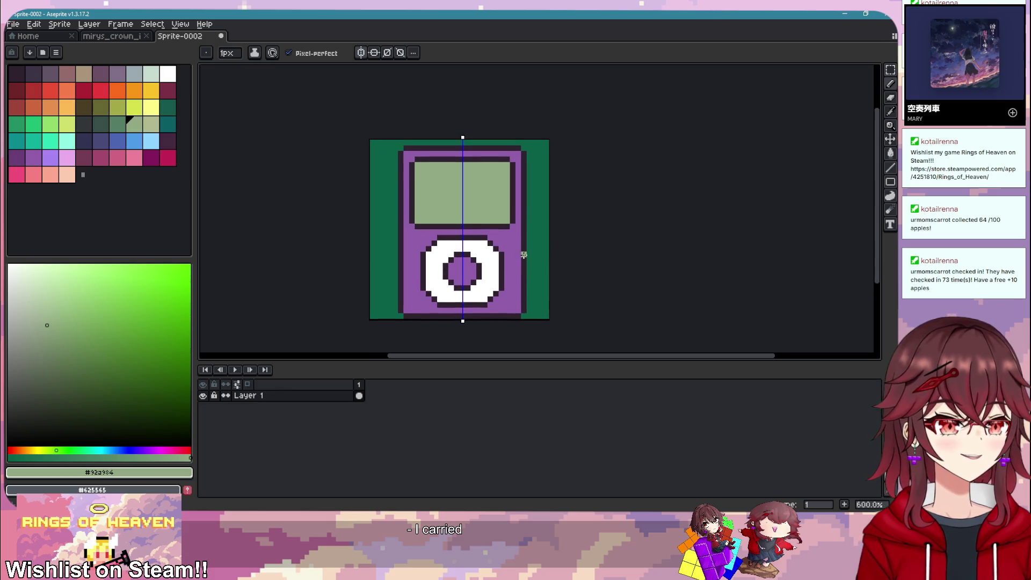
pyautogui.scroll(1, 536, 288)
pyautogui.scroll(-3, 535, 291)
pyautogui.scroll(3, 536, 291)
pyautogui.scroll(5, 520, 293)
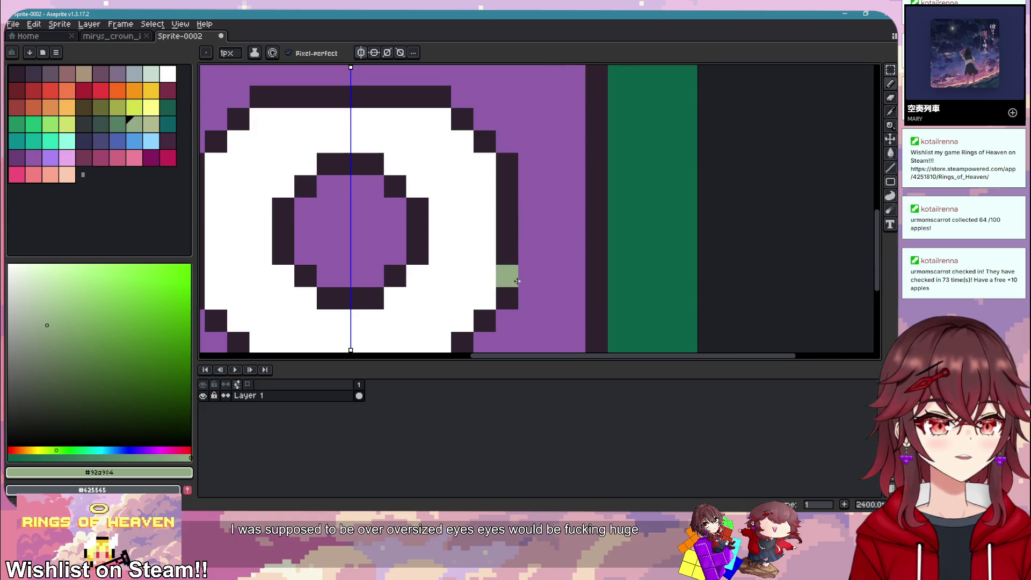
pyautogui.hscroll(-1, 548, 274)
pyautogui.keyDown('alt'); pyautogui.click(470, 174); pyautogui.keyUp('alt')
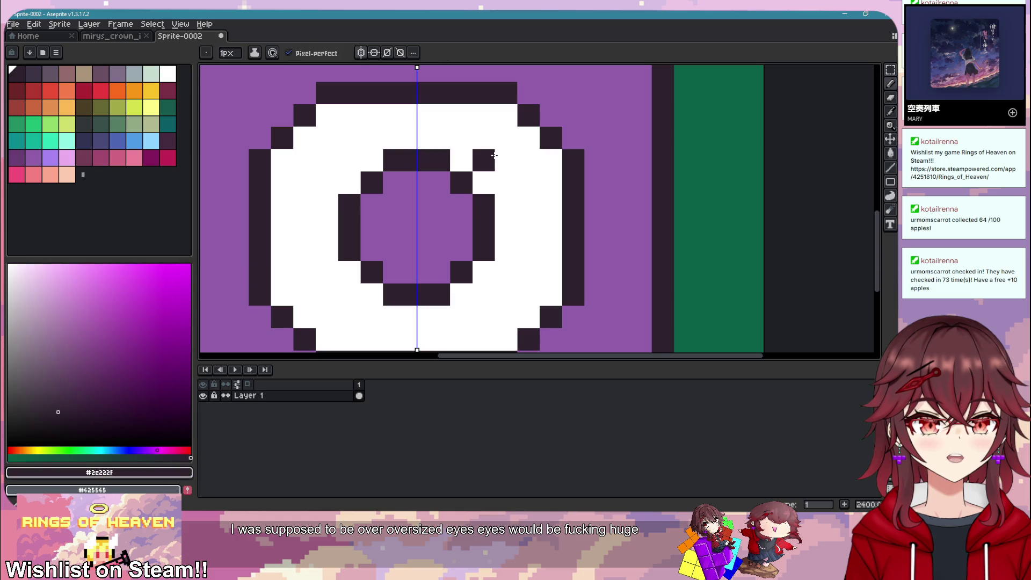
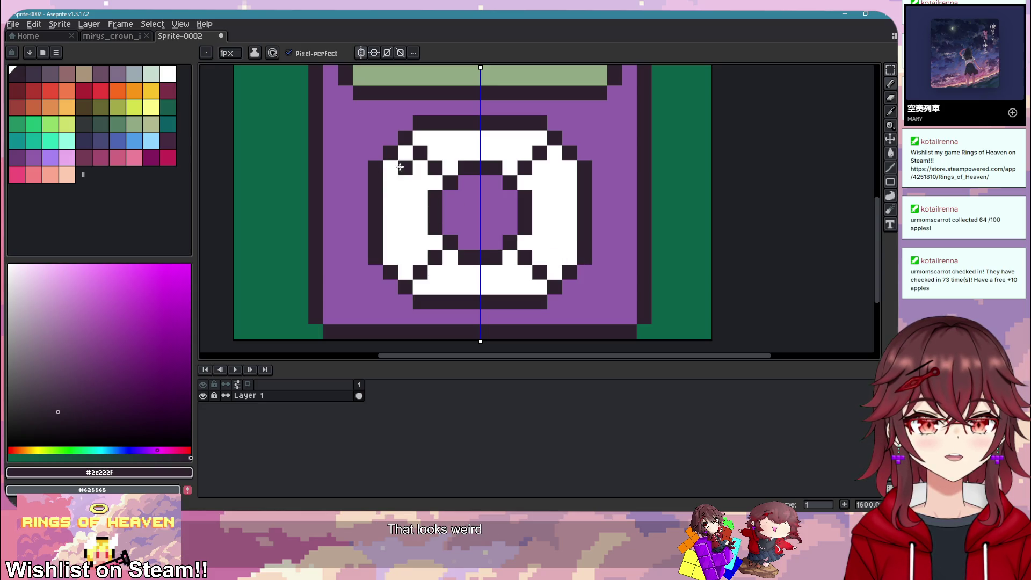
# Step: Paint the columns beside both sides of the click-wheel ring dark #2e222f with symmetry
pyautogui.moveTo(388, 157); pyautogui.dragTo(390, 271)
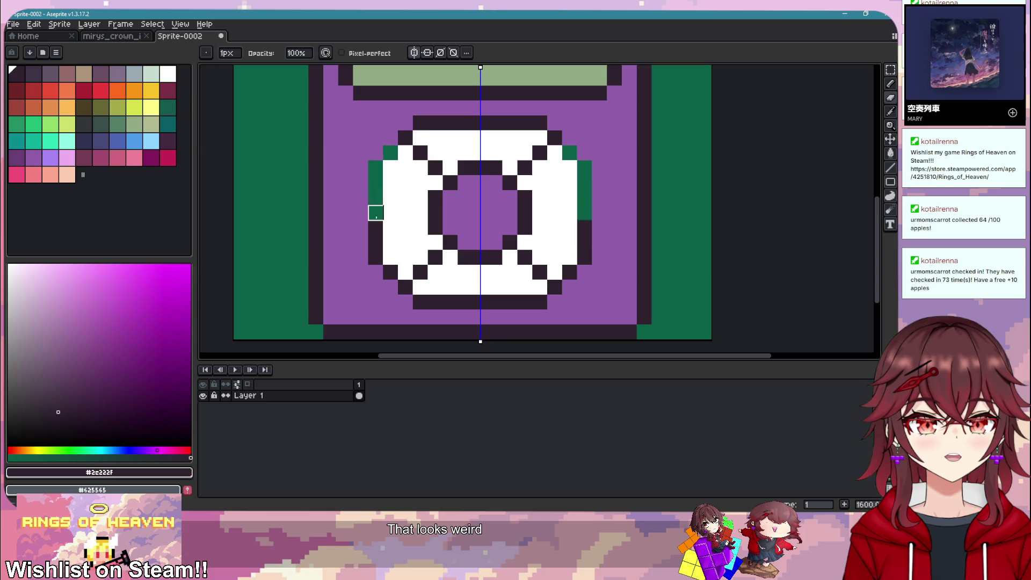
pyautogui.press('b')
pyautogui.moveTo(391, 153); pyautogui.dragTo(388, 272)
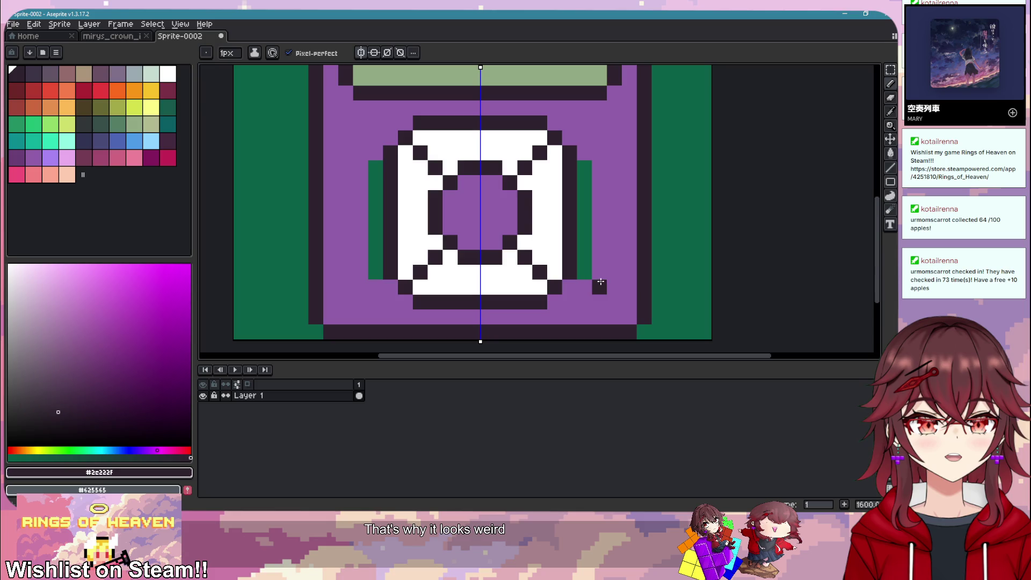
pyautogui.scroll(-3, 602, 277)
pyautogui.scroll(2, 614, 283)
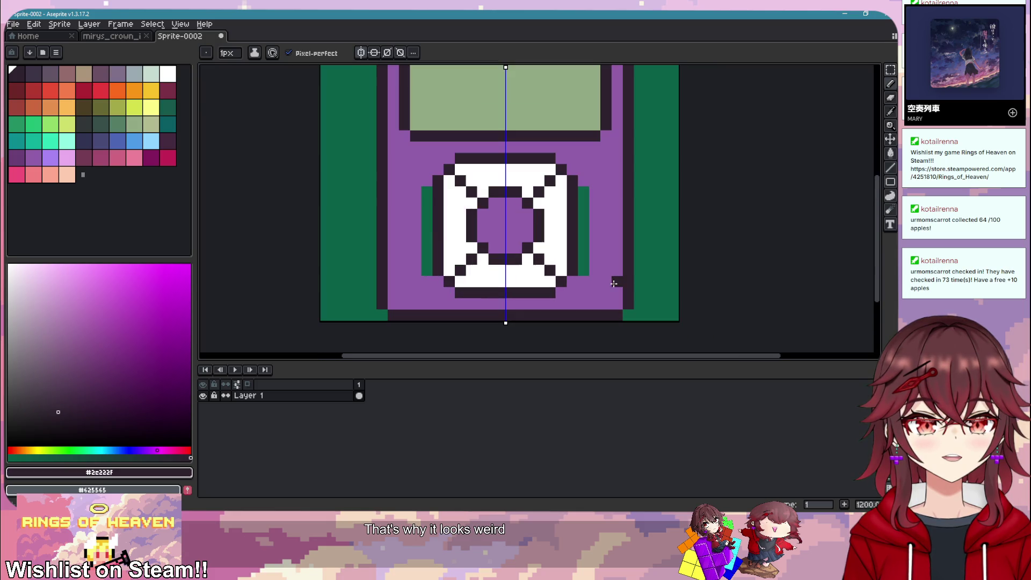
pyautogui.moveTo(429, 197); pyautogui.dragTo(426, 261)
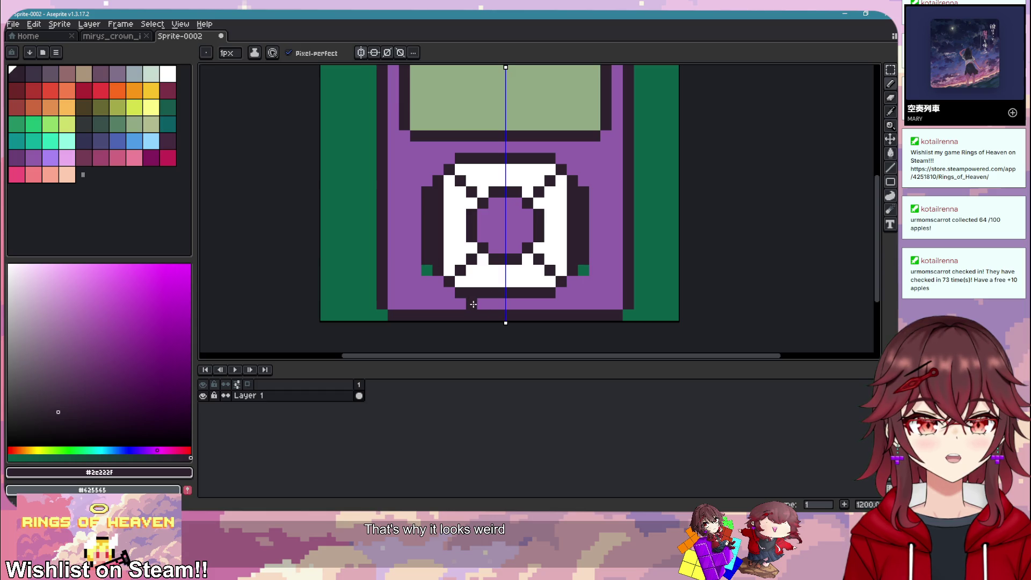
pyautogui.scroll(-2, 542, 264)
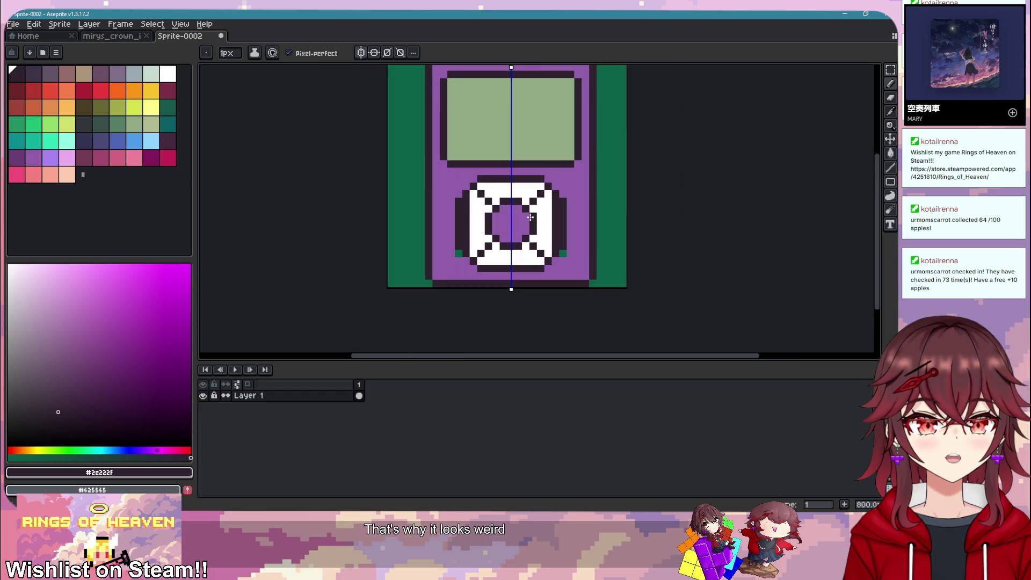
pyautogui.scroll(2, 537, 231)
pyautogui.scroll(-3, 537, 230)
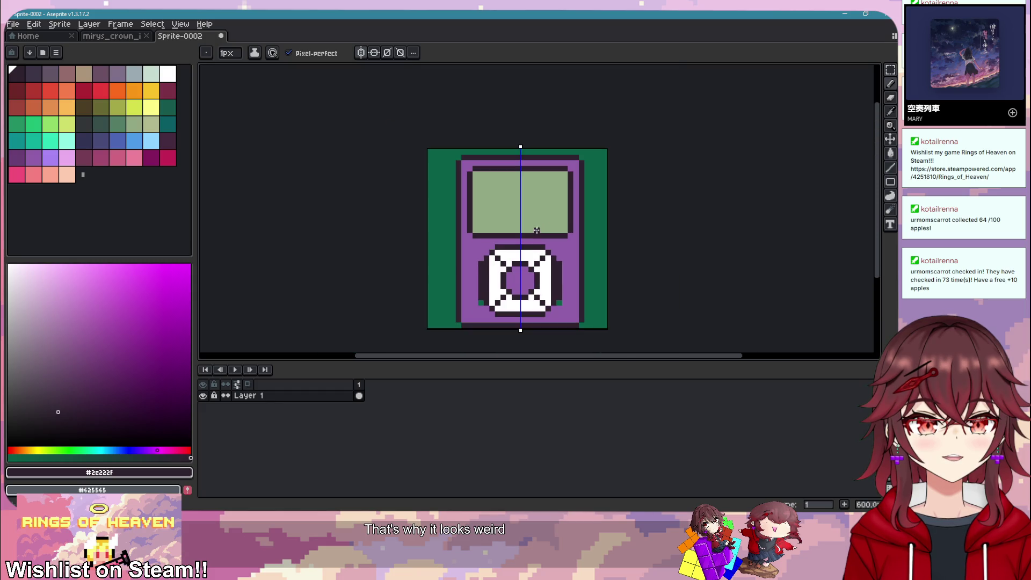
pyautogui.scroll(1, 537, 230)
# Step: Select a band across the top of the sprite, then clear the selection
pyautogui.press('m')
pyautogui.moveTo(387, 134); pyautogui.dragTo(618, 217)
pyautogui.hotkey('ctrl', 'd')
pyautogui.scroll(3, 452, 220)
# Step: Try a light-green bucket fill on the screen stripe, then undo it
pyautogui.press('b')
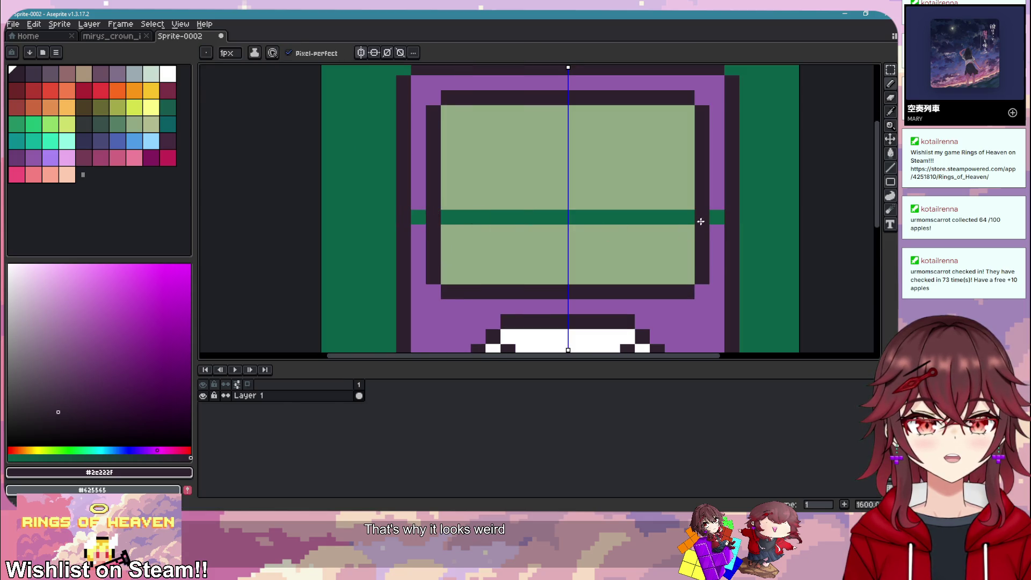
pyautogui.keyDown('alt'); pyautogui.click(666, 189); pyautogui.keyUp('alt')
pyautogui.press('g')
pyautogui.click(679, 219)
pyautogui.click(717, 202)
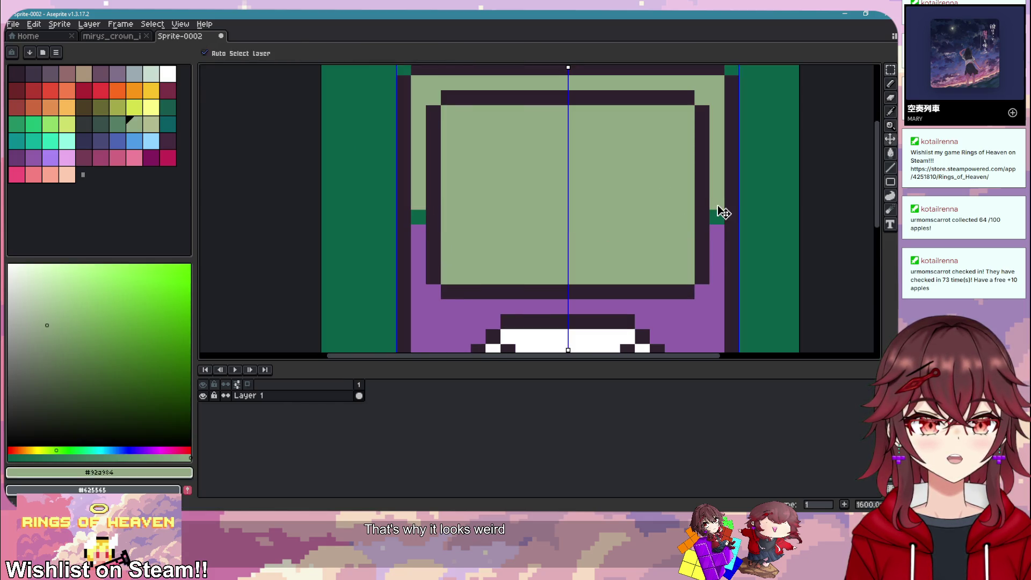
pyautogui.hotkey('ctrl', 'z')
# Step: Draw a dark row under the screen, then turn that row purple
pyautogui.keyDown('alt'); pyautogui.click(720, 202); pyautogui.keyUp('alt')
pyautogui.scroll(-3, 698, 228)
pyautogui.keyDown('alt'); pyautogui.click(698, 233); pyautogui.keyUp('alt')
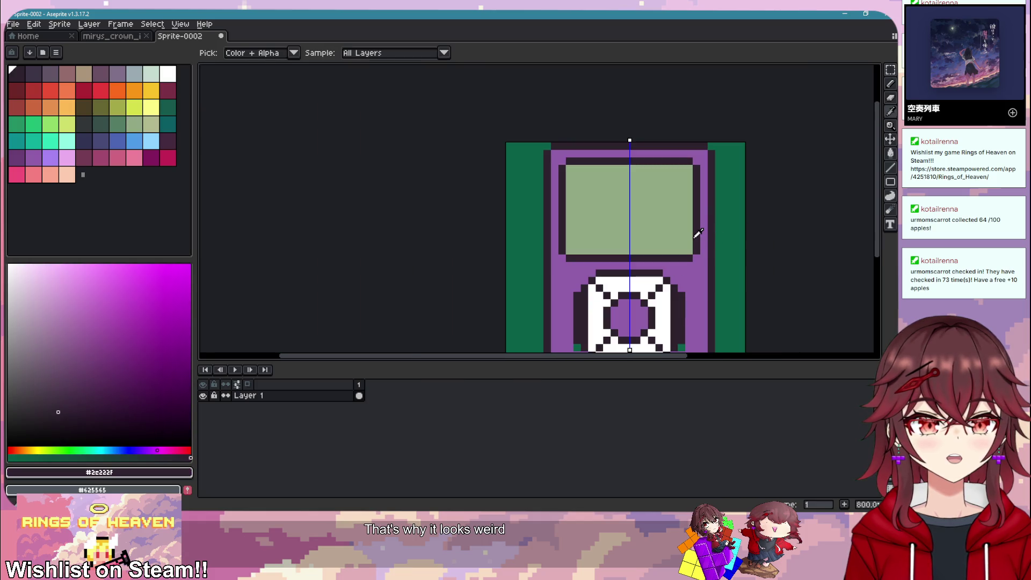
pyautogui.press('b')
pyautogui.scroll(1, 661, 194)
pyautogui.moveTo(664, 185)
pyautogui.mouseDown()
pyautogui.moveTo(511, 193)
pyautogui.moveTo(600, 196)
pyautogui.mouseUp()
pyautogui.keyDown('alt'); pyautogui.click(512, 207); pyautogui.keyUp('alt')
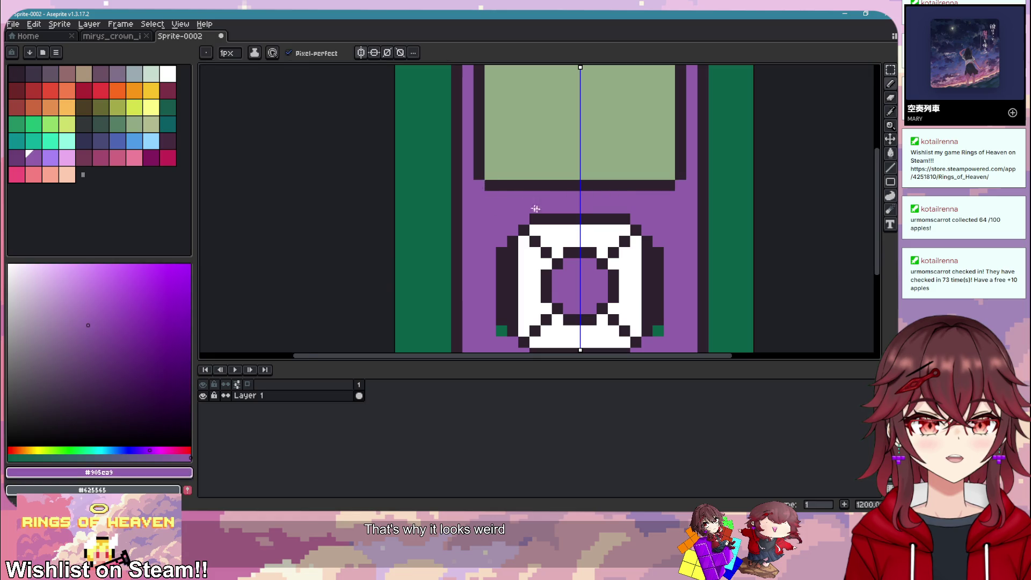
# Step: Add a dark outline row above the ring's top, undoing trial rows below it
pyautogui.scroll(-3, 515, 202)
pyautogui.scroll(3, 558, 177)
pyautogui.keyDown('alt'); pyautogui.click(559, 174); pyautogui.keyUp('alt')
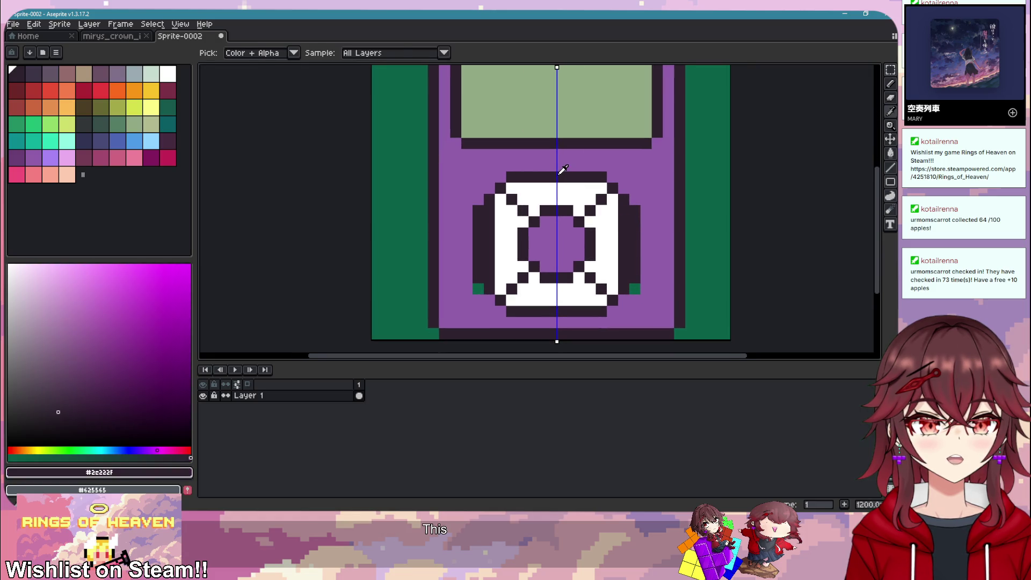
pyautogui.moveTo(522, 166); pyautogui.dragTo(549, 167)
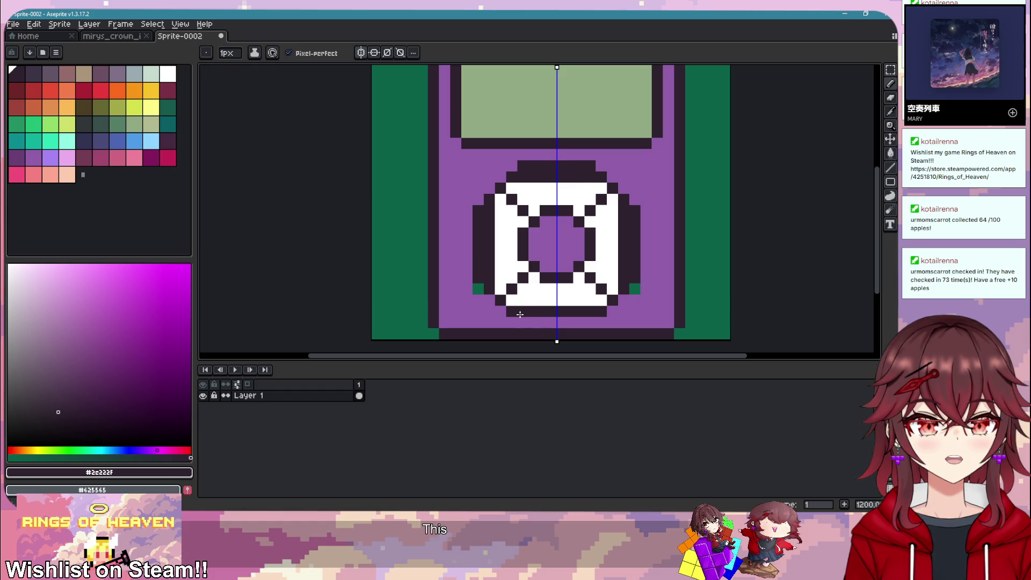
pyautogui.moveTo(520, 321); pyautogui.dragTo(560, 324)
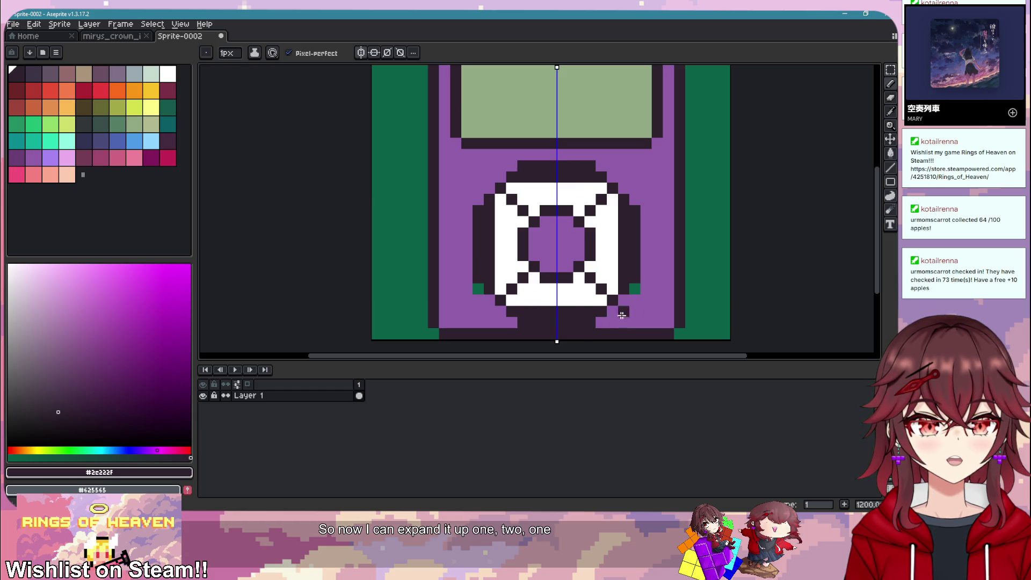
pyautogui.scroll(-3, 616, 317)
pyautogui.scroll(3, 628, 326)
pyautogui.hotkey('ctrl', 'z')
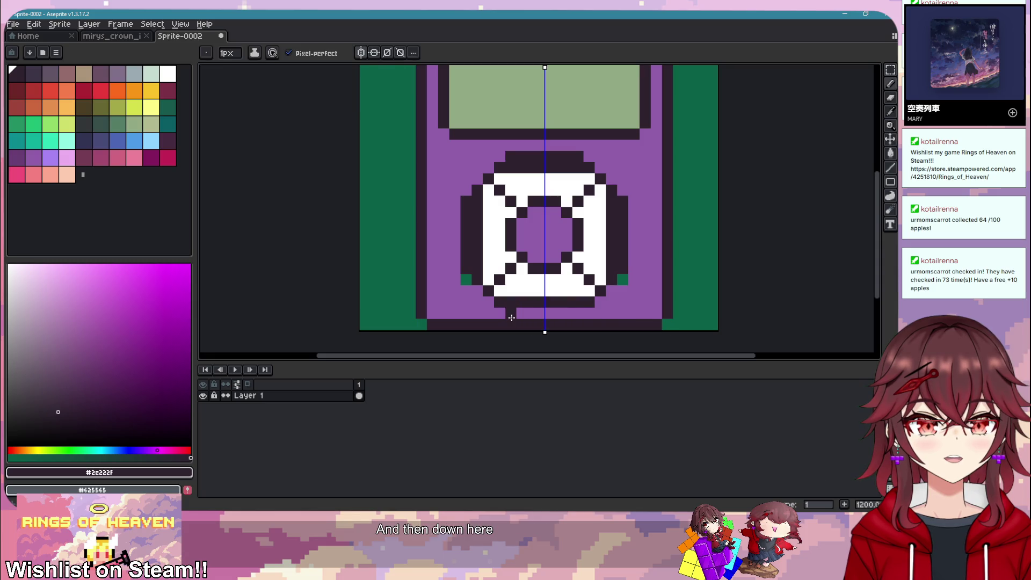
pyautogui.moveTo(508, 317); pyautogui.dragTo(542, 318)
pyautogui.scroll(-3, 542, 319)
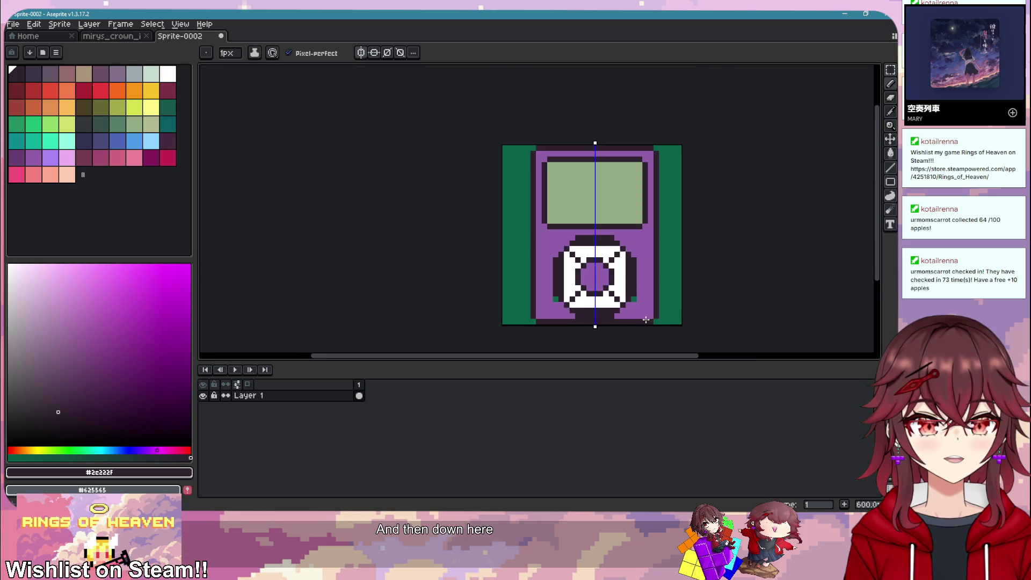
pyautogui.scroll(1, 668, 294)
pyautogui.hotkey('ctrl', 'z')
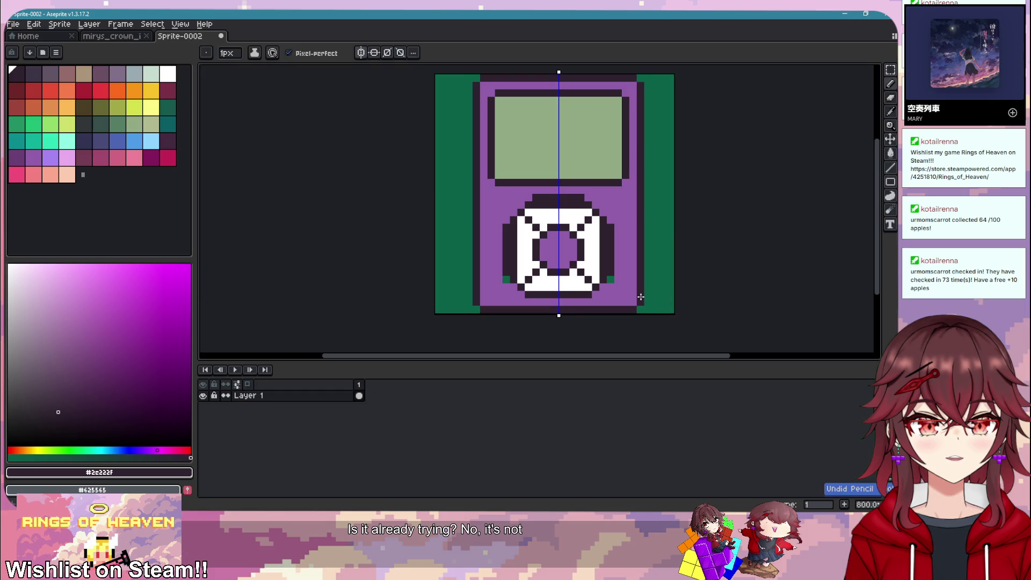
pyautogui.scroll(2, 612, 298)
# Step: Whiten the ring's upper sides, top edge and bottom row so it grows a pixel
pyautogui.keyDown('alt'); pyautogui.click(434, 158); pyautogui.keyUp('alt')
pyautogui.moveTo(419, 159); pyautogui.dragTo(420, 243)
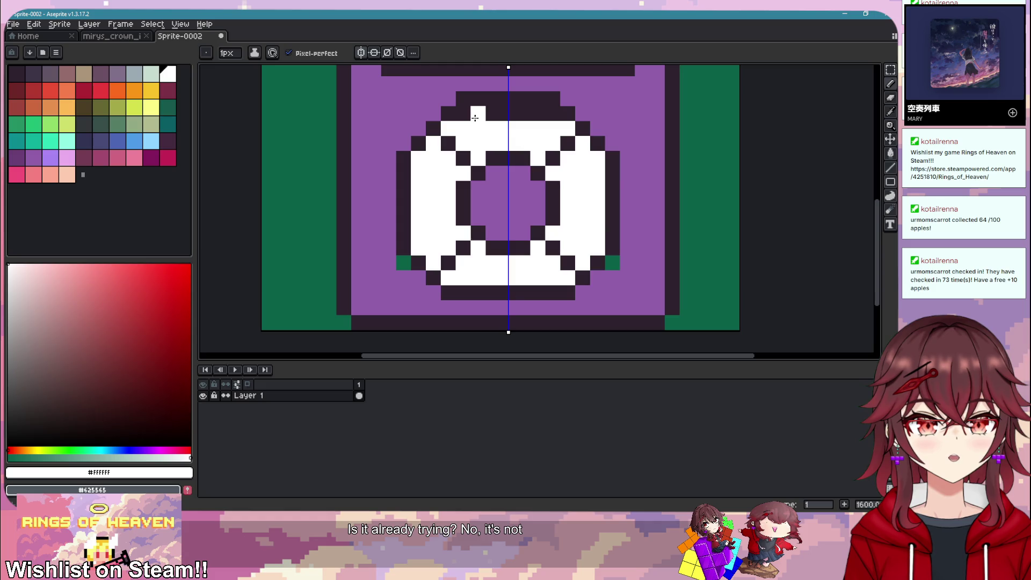
pyautogui.moveTo(476, 117); pyautogui.dragTo(500, 118)
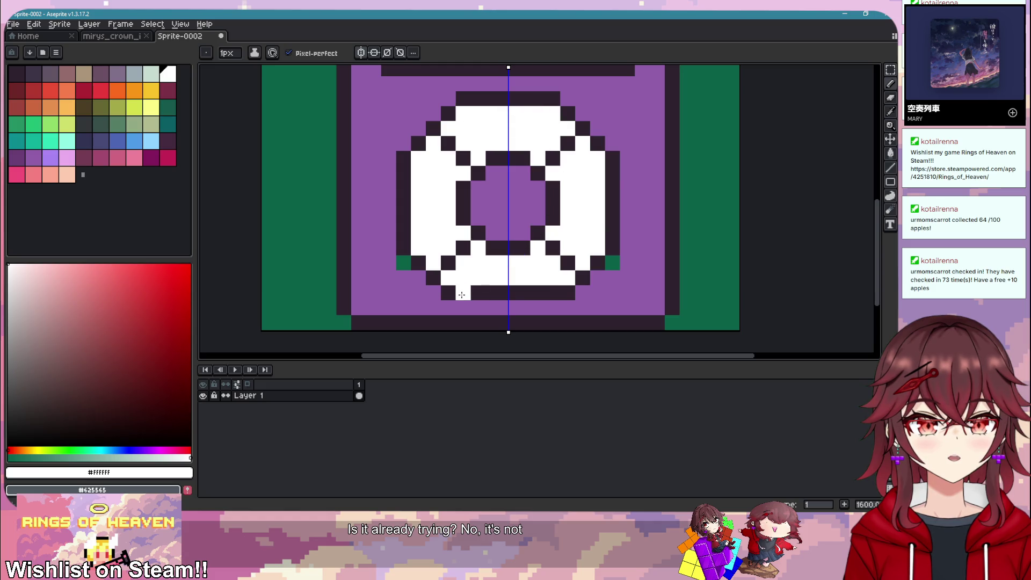
pyautogui.moveTo(462, 295); pyautogui.dragTo(539, 290)
# Step: Draw a new dark outline row beneath the ring's bottom
pyautogui.keyDown('alt'); pyautogui.click(436, 279); pyautogui.keyUp('alt')
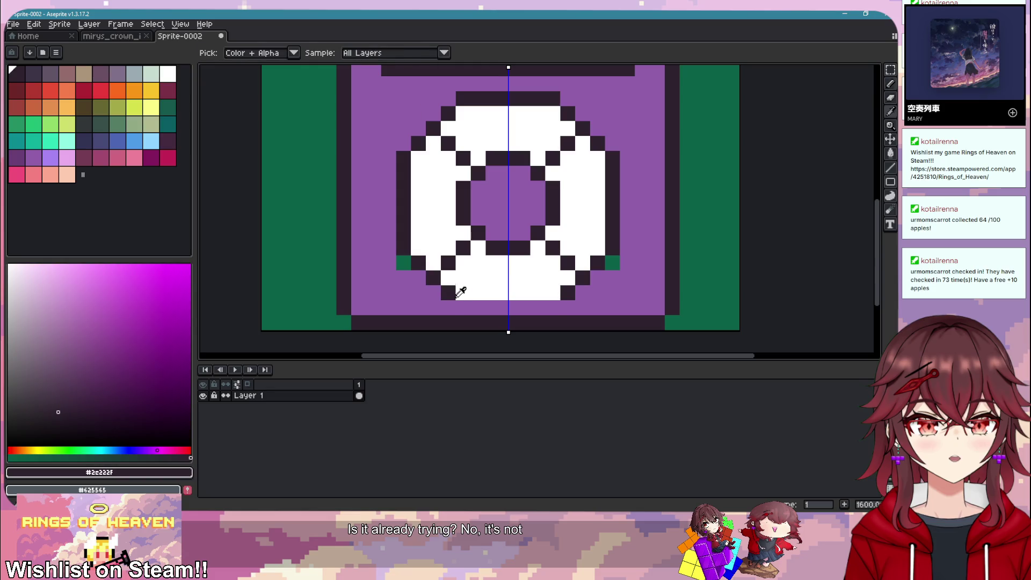
pyautogui.moveTo(463, 304); pyautogui.dragTo(558, 292)
pyautogui.scroll(-4, 616, 291)
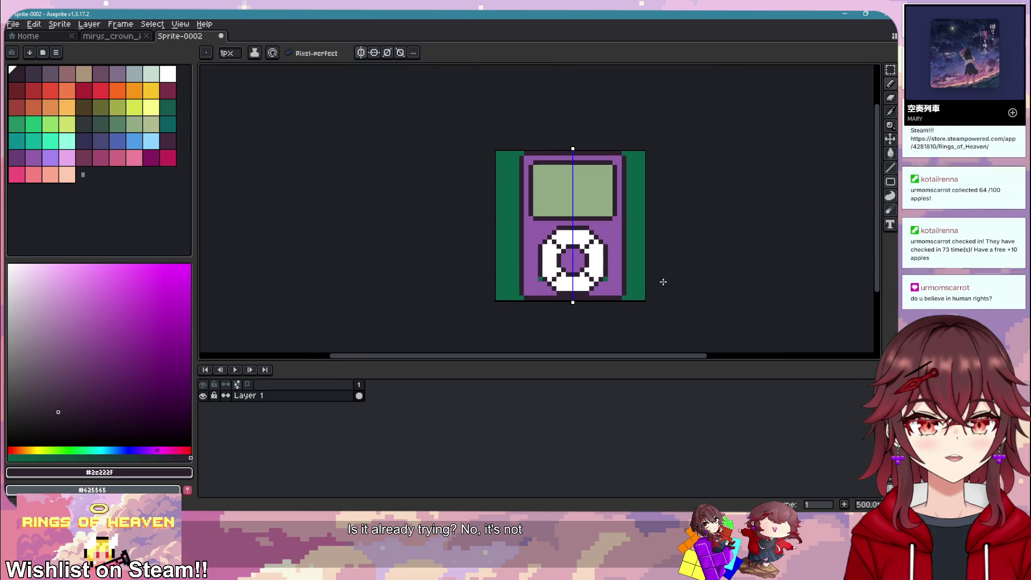
pyautogui.scroll(3, 643, 285)
# Step: Bucket-fill the leftover green corner pixels beside the ring with purple #905ea9
pyautogui.keyDown('alt'); pyautogui.click(567, 272); pyautogui.keyUp('alt')
pyautogui.click(557, 267)
pyautogui.click(399, 267)
pyautogui.scroll(-3, 588, 285)
pyautogui.scroll(3, 590, 284)
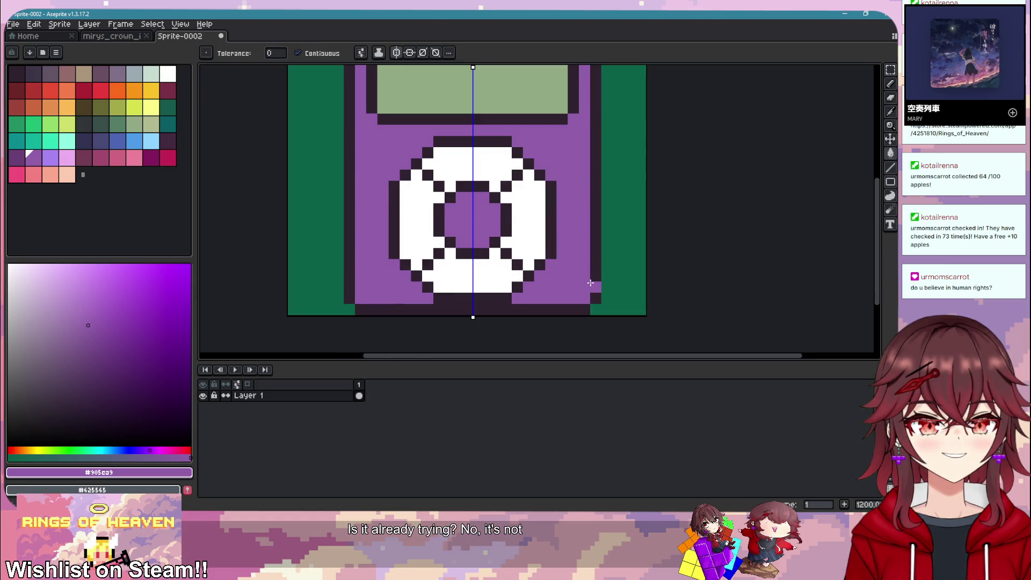
pyautogui.scroll(-3, 588, 286)
pyautogui.scroll(1, 585, 279)
pyautogui.scroll(-1, 585, 280)
pyautogui.click(60, 24)
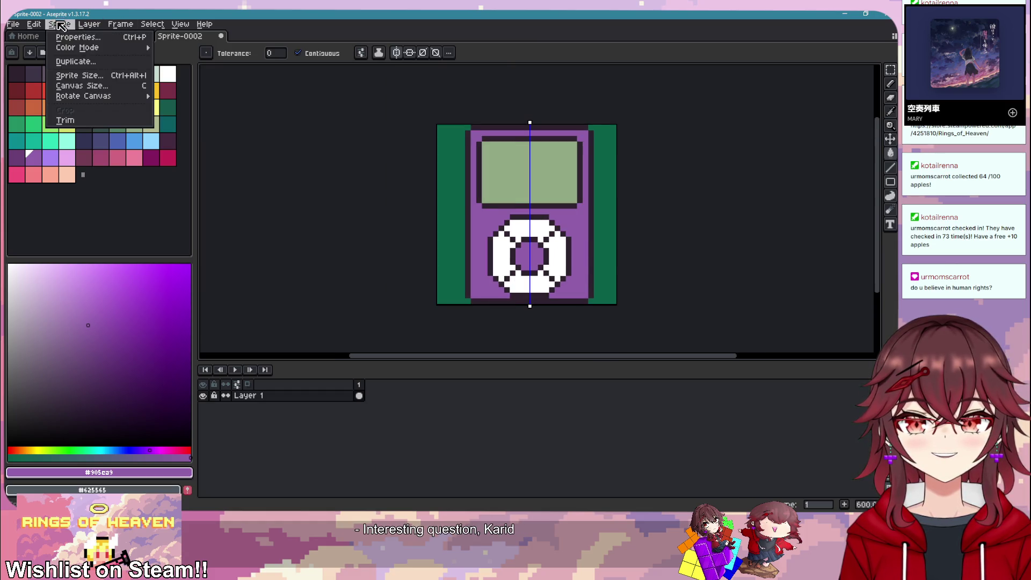
# Step: Resize the canvas to 33 by 33 pixels
pyautogui.click(81, 89)
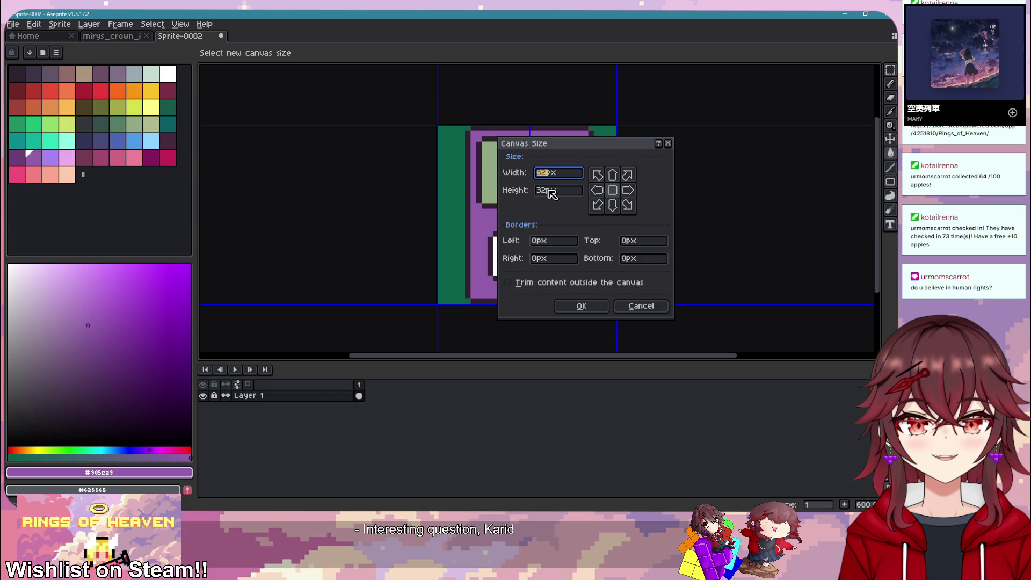
pyautogui.write('33')
pyautogui.click(550, 191)
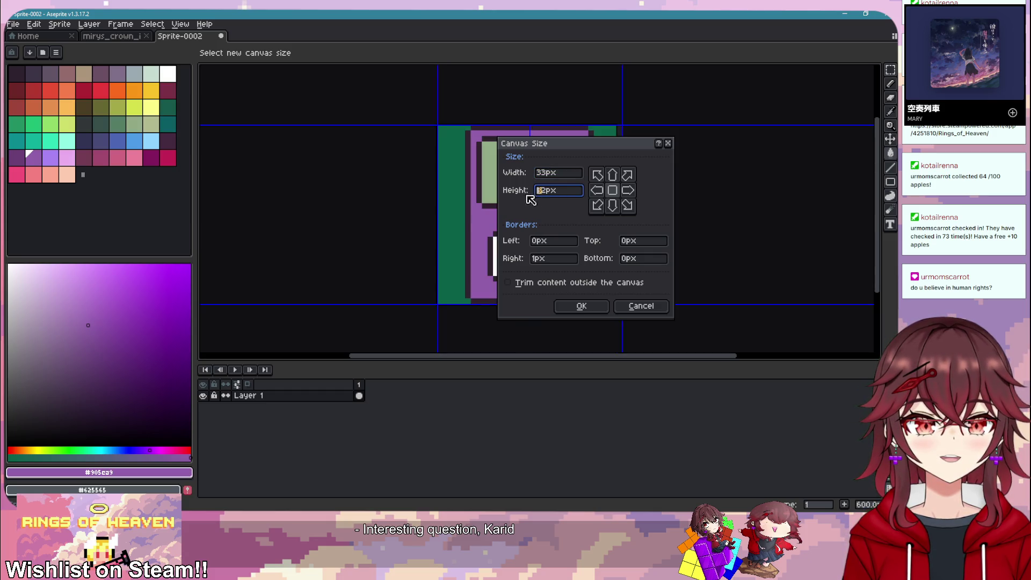
pyautogui.write('33')
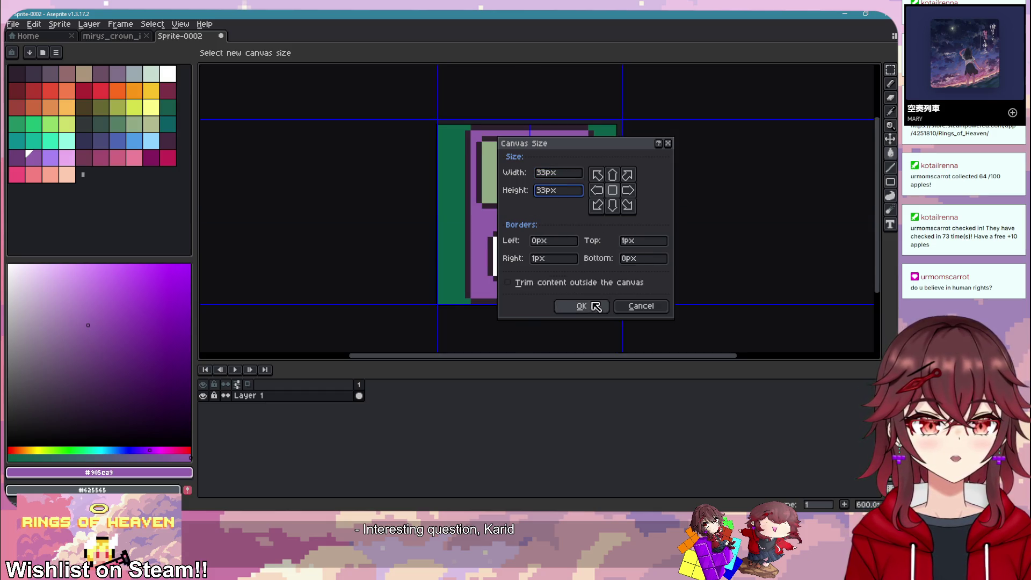
pyautogui.click(591, 305)
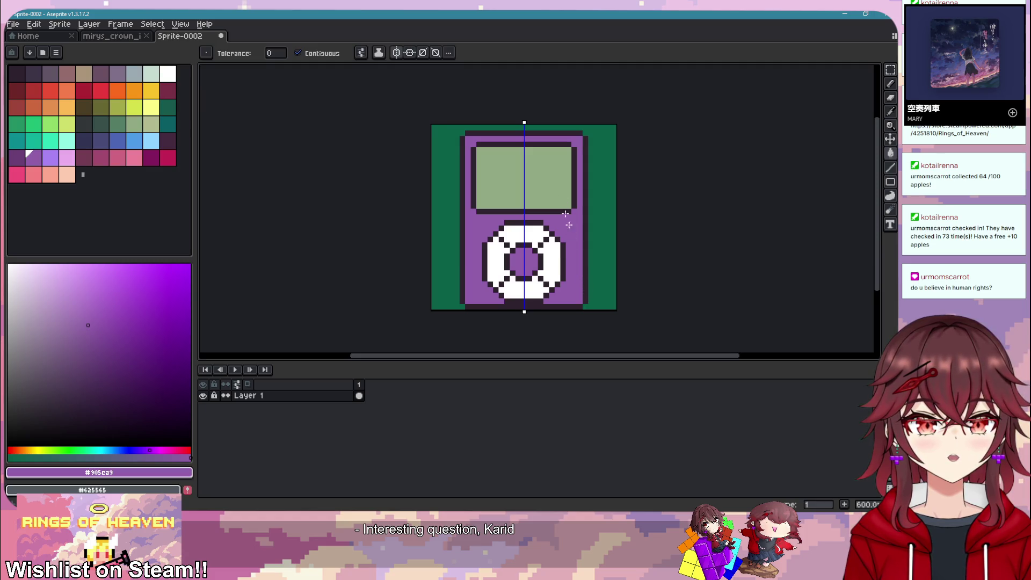
pyautogui.scroll(1, 568, 224)
pyautogui.scroll(1, 561, 244)
pyautogui.scroll(-2, 550, 269)
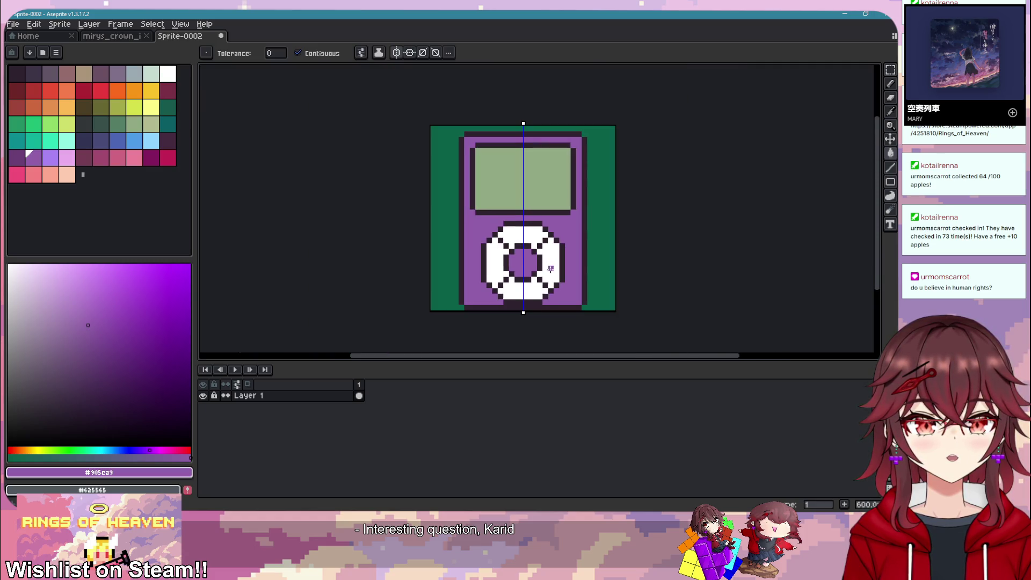
pyautogui.moveTo(550, 267); pyautogui.dragTo(551, 261)
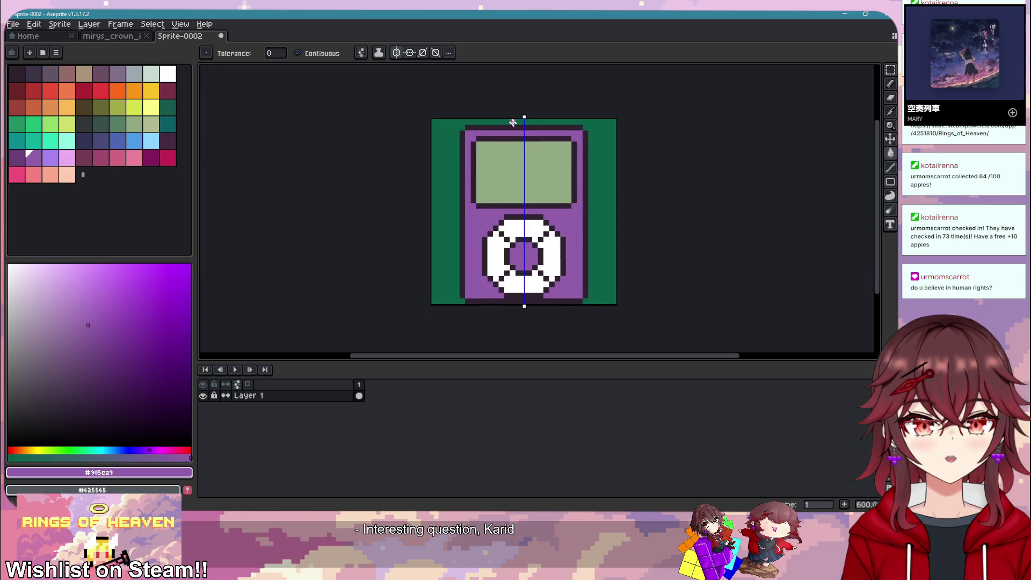
# Step: Paint the bottom row and its corner pixels in the sampled dark outline colour
pyautogui.hotkey('ctrl', 'a')
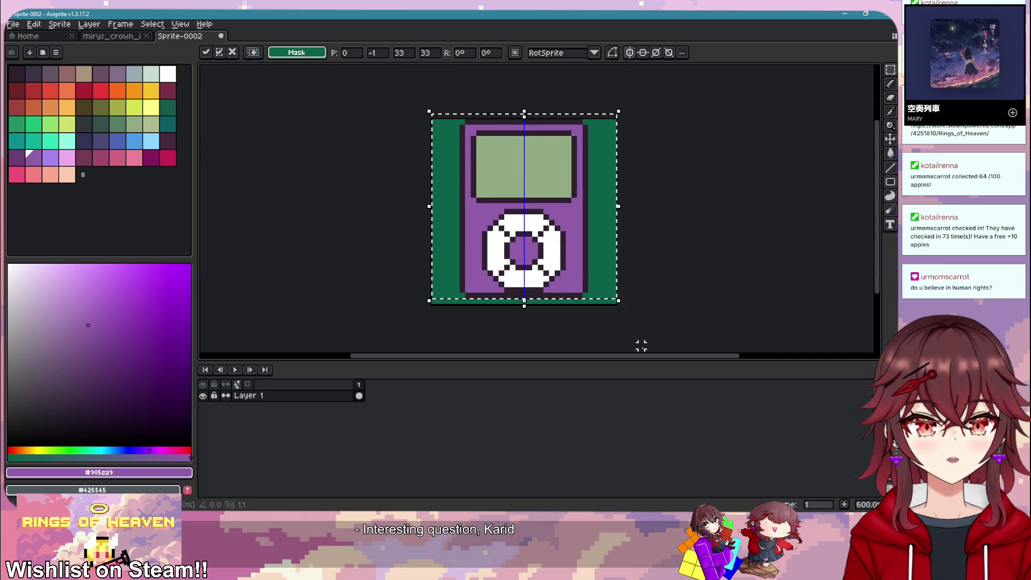
pyautogui.scroll(3, 524, 321)
pyautogui.scroll(1, 524, 320)
pyautogui.press('b')
pyautogui.keyDown('alt'); pyautogui.click(378, 278); pyautogui.keyUp('alt')
pyautogui.moveTo(320, 299); pyautogui.dragTo(544, 305)
pyautogui.click(292, 283)
# Step: Fill the row just above the bottom outline purple, mirrored on both sides
pyautogui.keyDown('alt'); pyautogui.click(341, 243); pyautogui.keyUp('alt')
pyautogui.click(448, 283)
pyautogui.moveTo(448, 283)
pyautogui.mouseDown()
pyautogui.moveTo(531, 280)
pyautogui.moveTo(309, 283)
pyautogui.mouseUp()
pyautogui.scroll(-5, 556, 253)
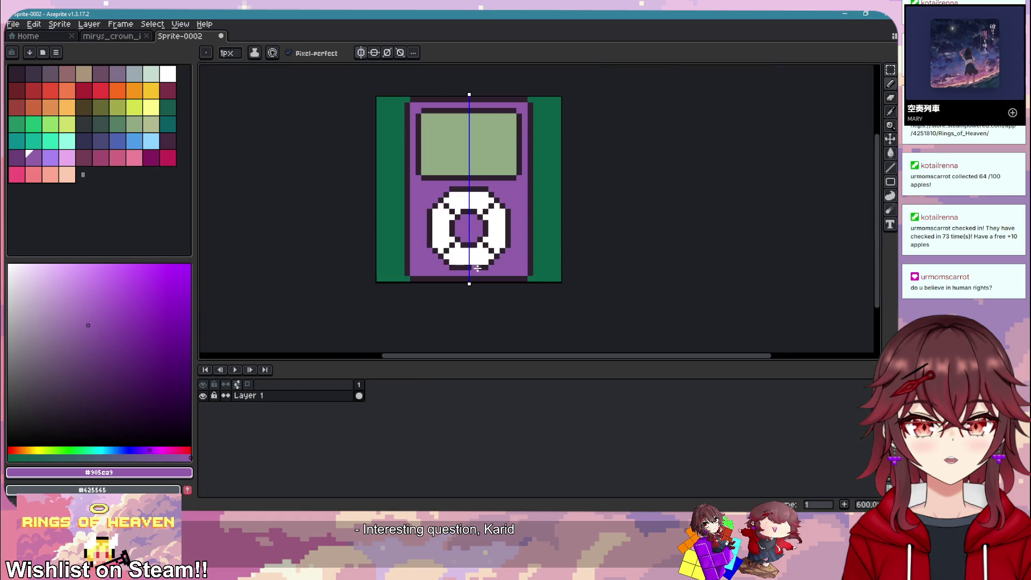
pyautogui.scroll(-2, 556, 253)
pyautogui.scroll(-2, 555, 252)
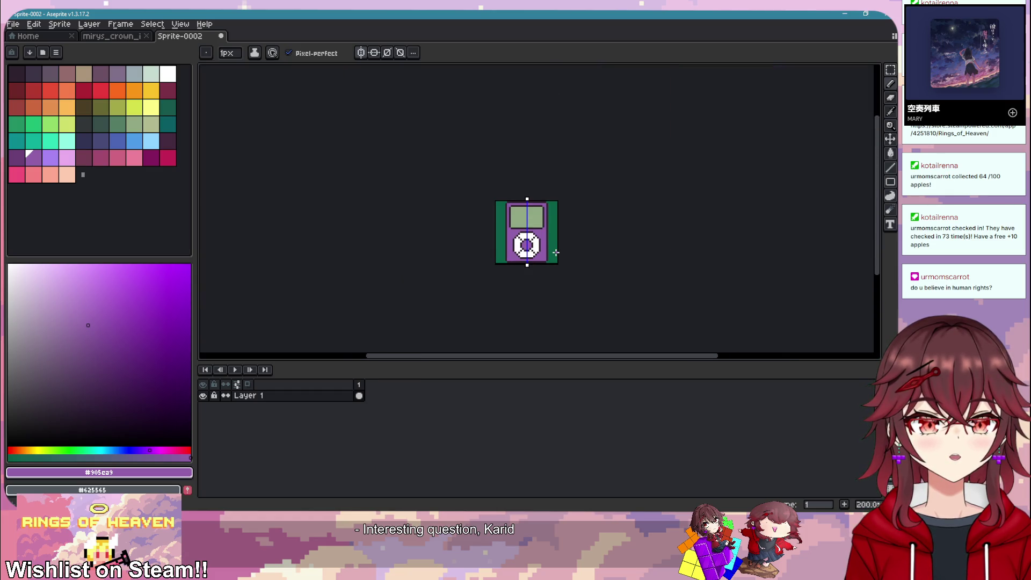
pyautogui.scroll(2, 556, 253)
pyautogui.scroll(1, 526, 245)
pyautogui.scroll(-3, 526, 245)
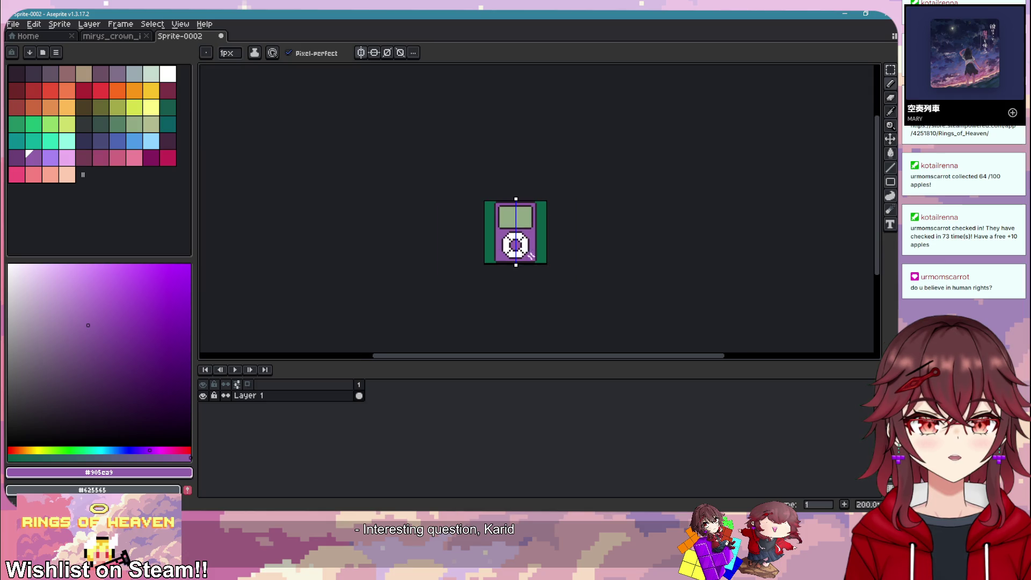
pyautogui.scroll(2, 538, 259)
pyautogui.scroll(2, 493, 162)
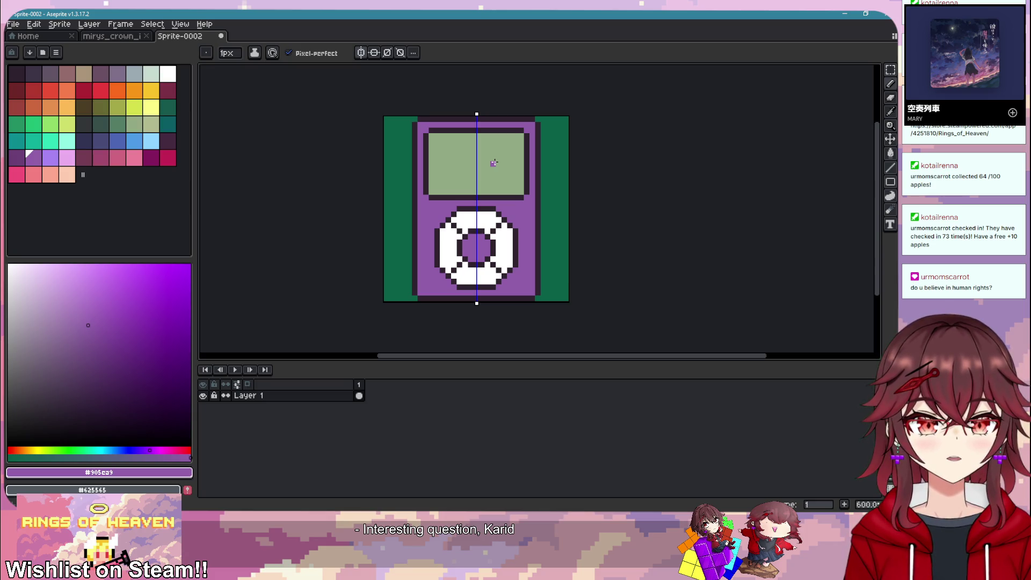
# Step: Set the canvas width to 35px through Sprite > Canvas Size
pyautogui.click(59, 24)
pyautogui.click(102, 89)
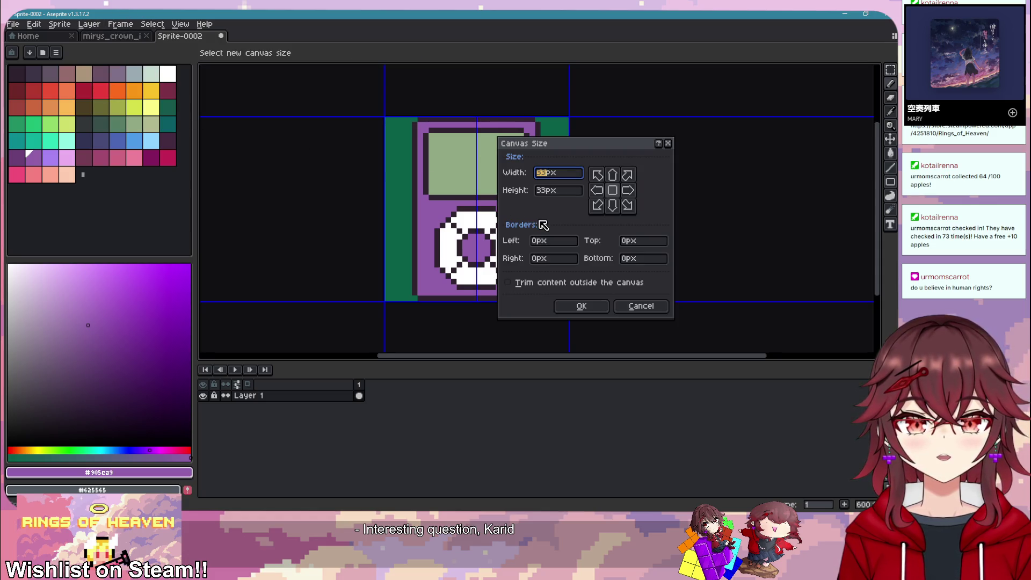
pyautogui.write('35')
pyautogui.press('Tab')
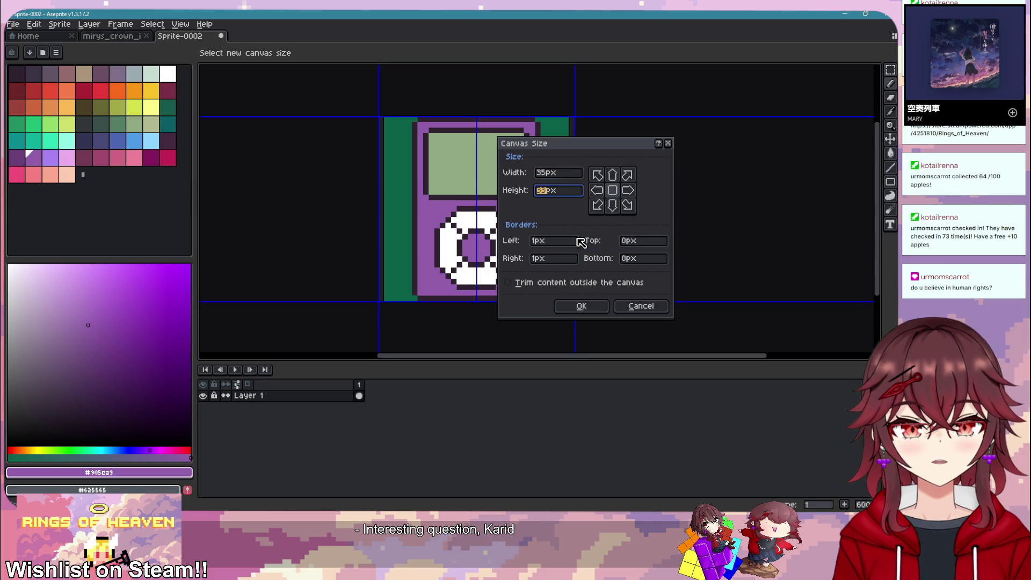
pyautogui.click(582, 305)
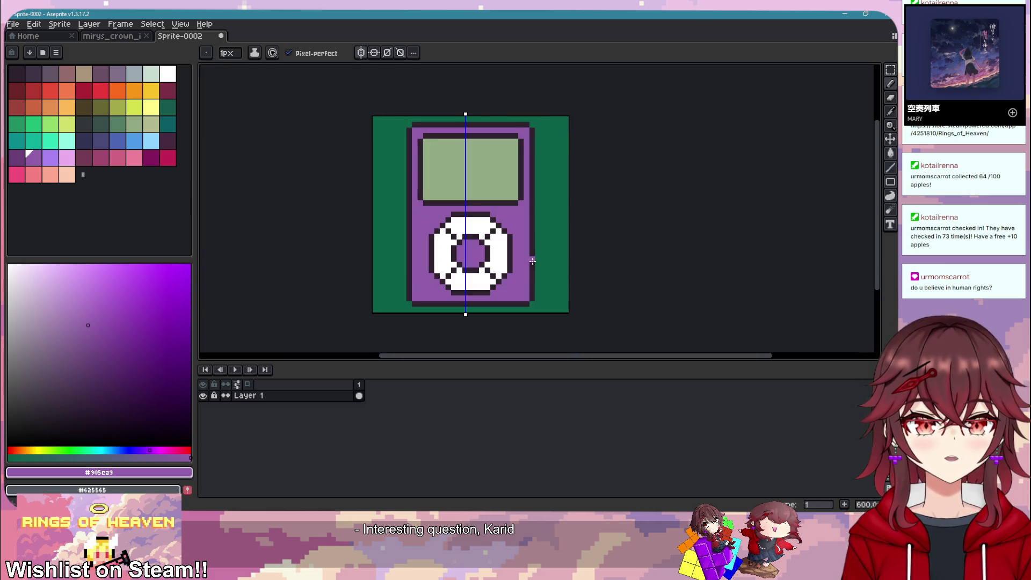
# Step: Move the vertical symmetry axis to the widened sprite's new centre
pyautogui.moveTo(466, 112); pyautogui.dragTo(474, 112)
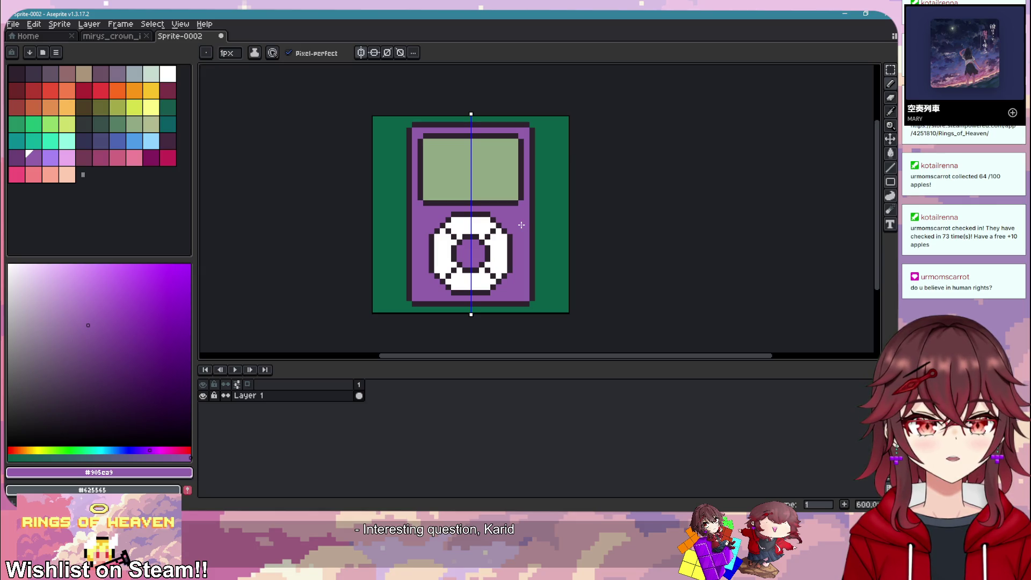
pyautogui.scroll(-3, 521, 225)
pyautogui.scroll(-2, 527, 242)
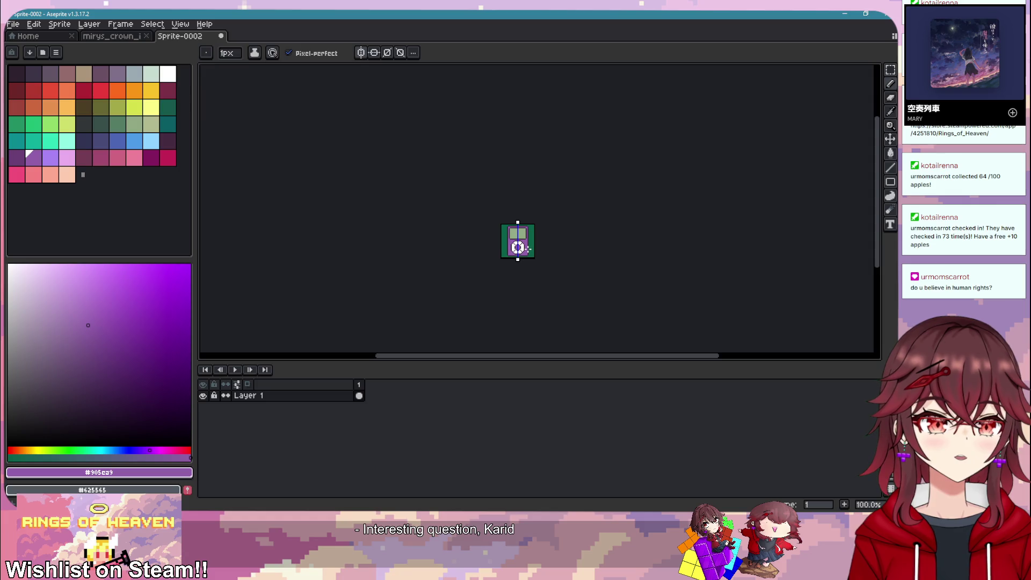
pyautogui.scroll(2, 527, 248)
pyautogui.scroll(2, 527, 248)
pyautogui.scroll(3, 528, 248)
pyautogui.press('alt')
pyautogui.click(394, 132)
# Step: Add a new Layer 2 for the eyes, undoing a trial dark stroke
pyautogui.rightClick(300, 398)
pyautogui.moveTo(338, 416)
pyautogui.click(402, 417)
pyautogui.click(398, 149)
pyautogui.scroll(1, 443, 197)
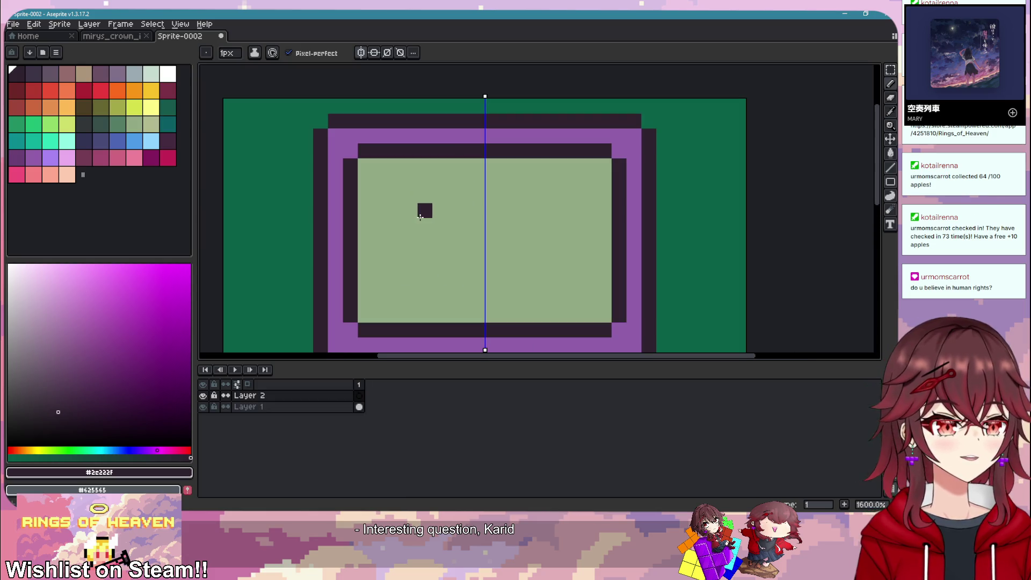
pyautogui.moveTo(431, 173); pyautogui.dragTo(425, 254)
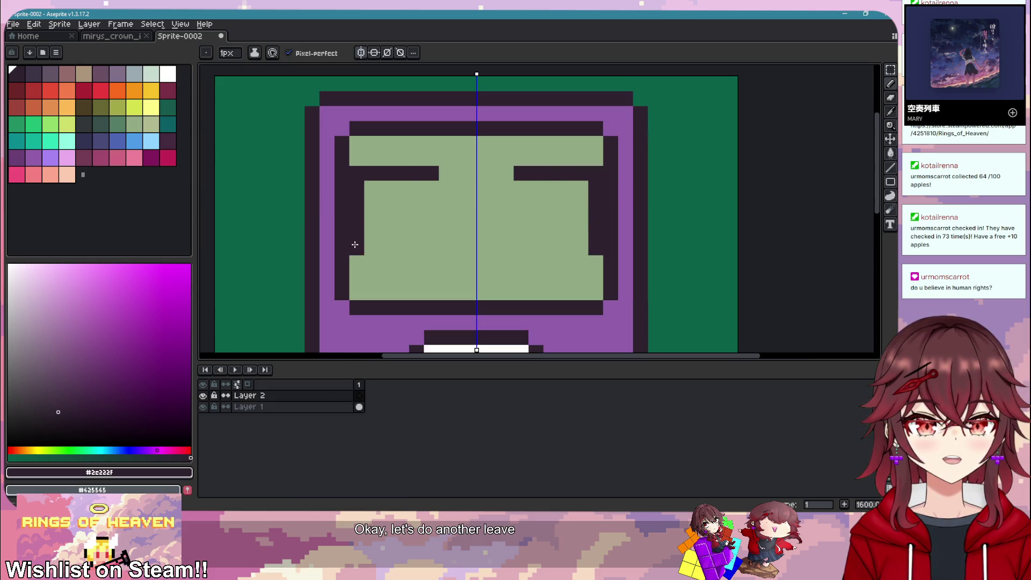
pyautogui.hotkey('ctrl', 'z')
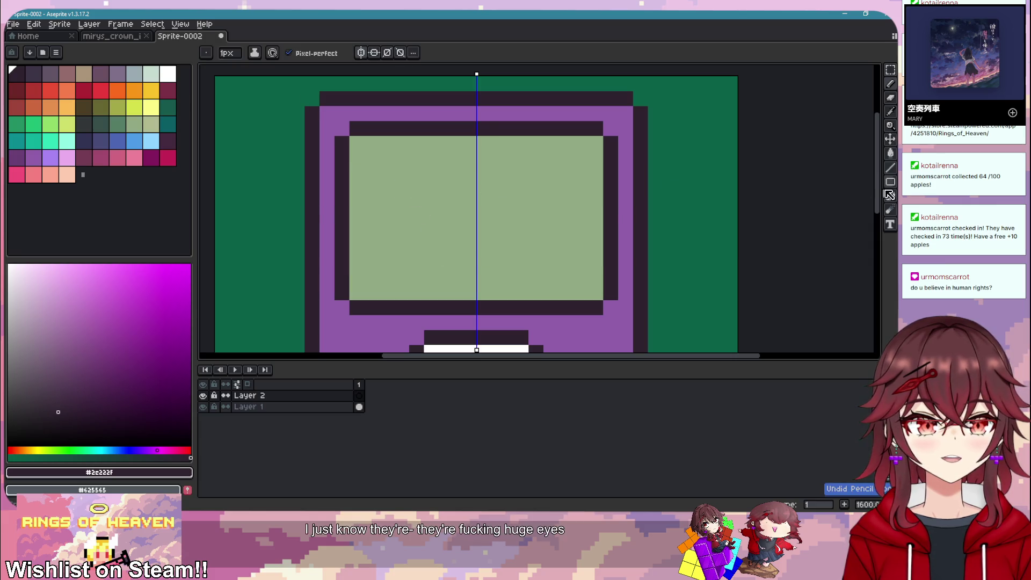
# Step: Draw mirrored orange oval eye outlines across the screen with the ellipse tool
pyautogui.hotkey('shift', 'u')
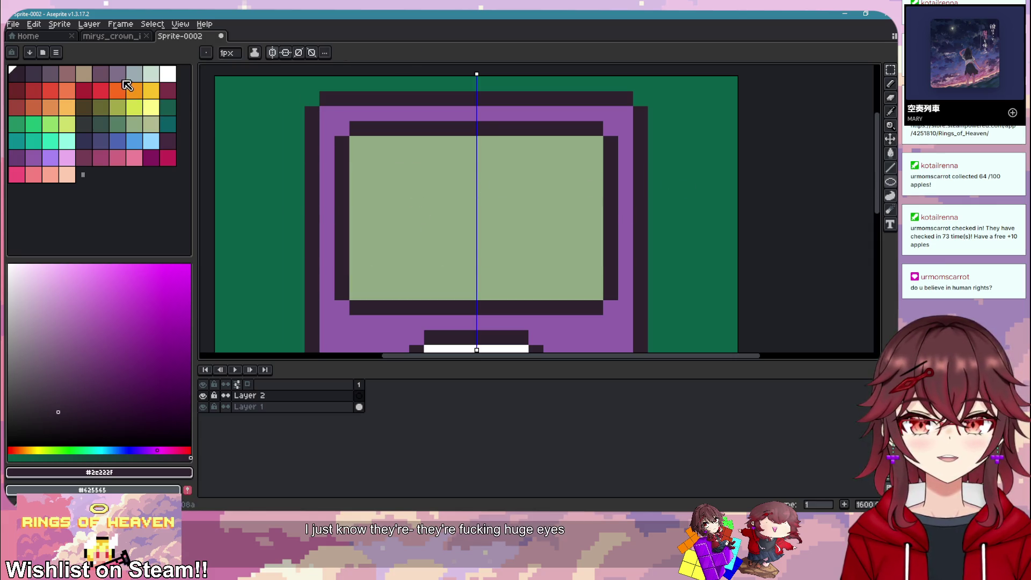
pyautogui.click(135, 90)
pyautogui.moveTo(444, 177); pyautogui.dragTo(318, 291)
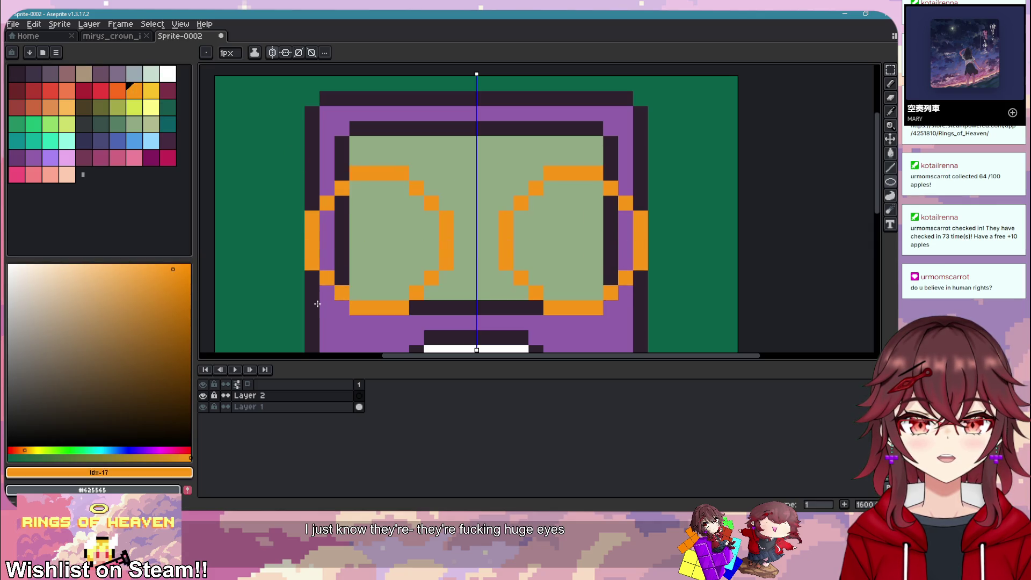
pyautogui.scroll(-4, 513, 267)
pyautogui.scroll(-2, 514, 270)
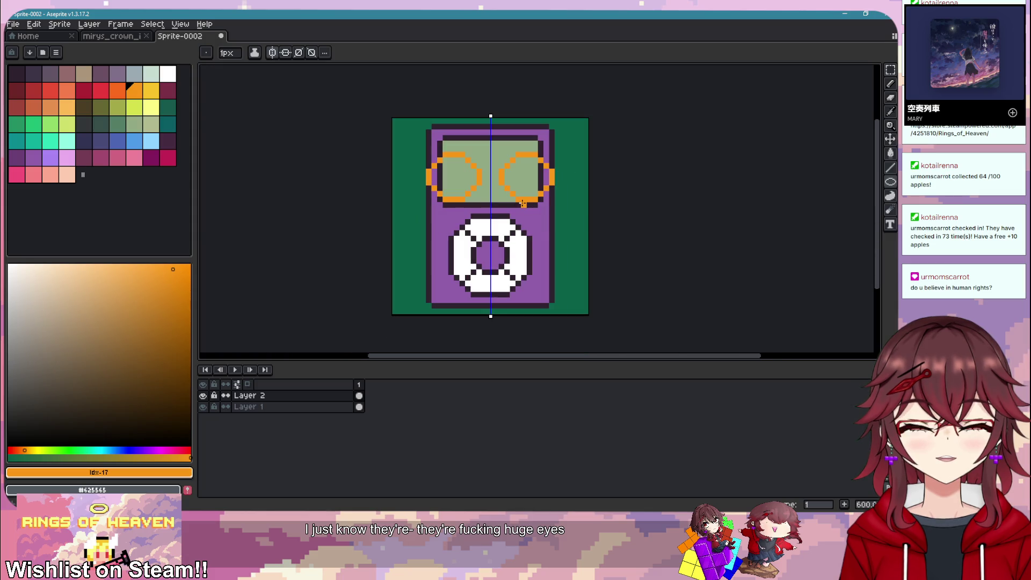
# Step: Nudge the sprite's upper area up one pixel and back down, then deselect
pyautogui.press('m')
pyautogui.moveTo(389, 111); pyautogui.dragTo(630, 260)
pyautogui.press('Up')
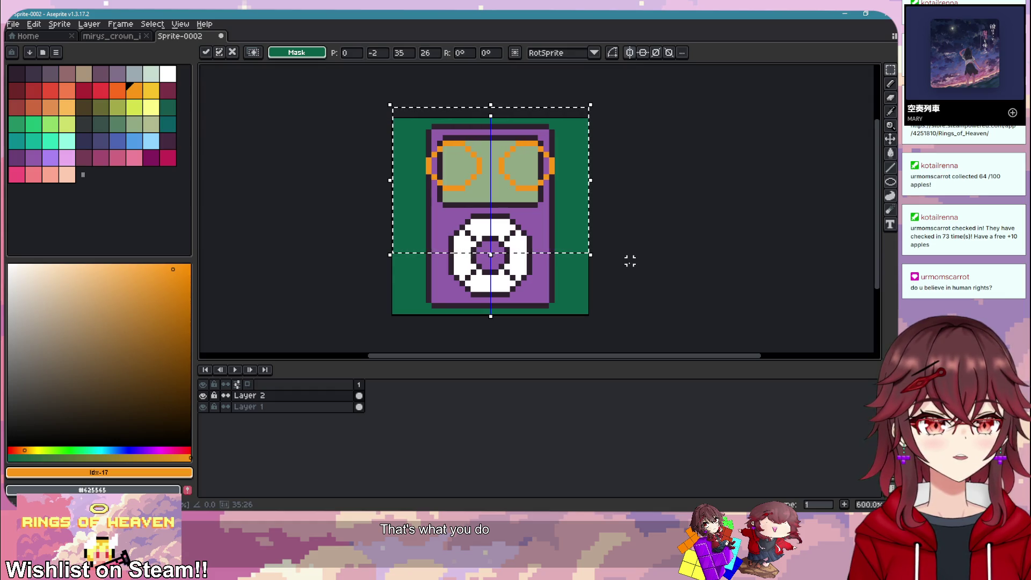
pyautogui.press('Down')
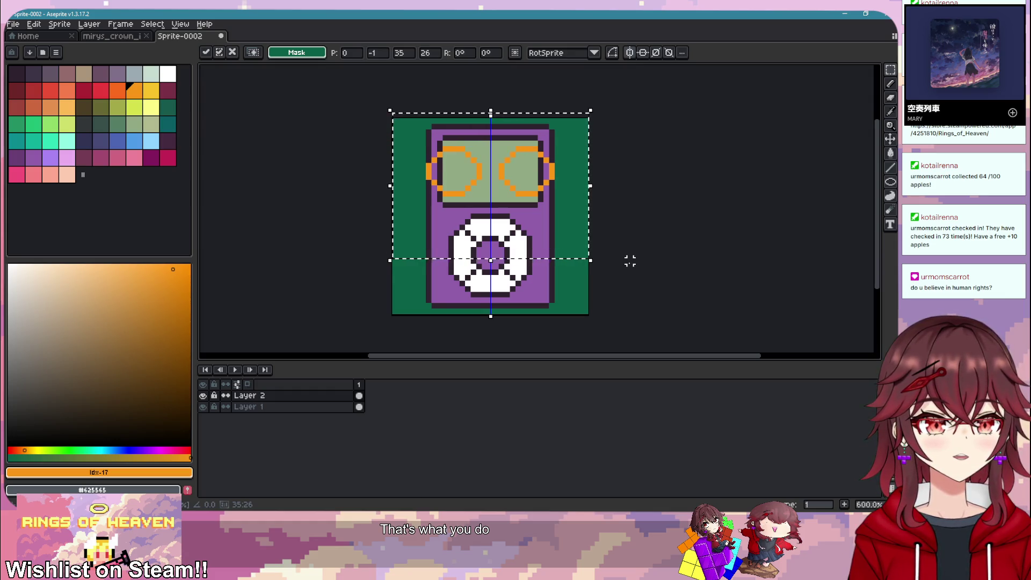
pyautogui.hotkey('ctrl', 'd')
pyautogui.scroll(4, 551, 148)
pyautogui.hscroll(-3, 552, 147)
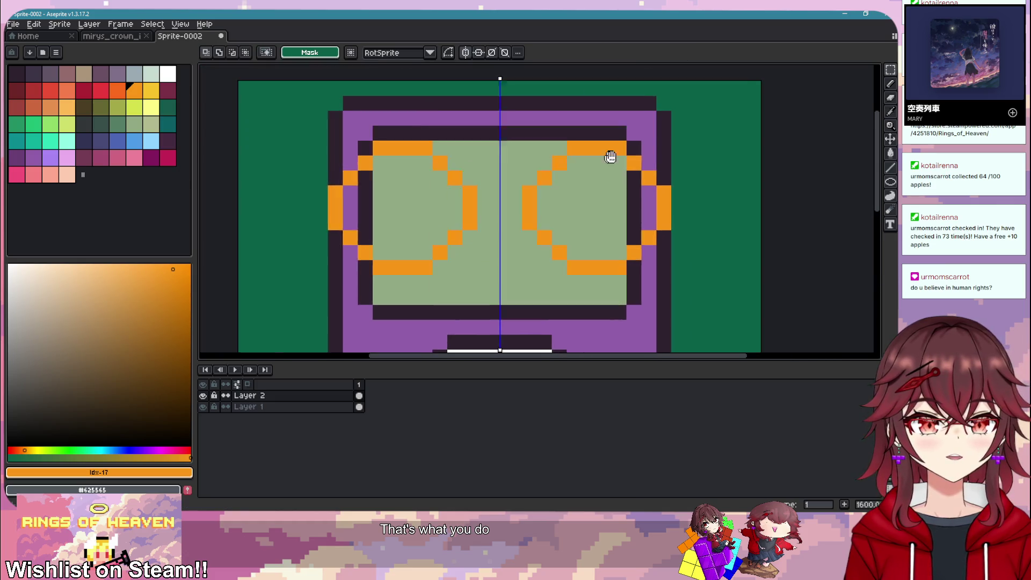
pyautogui.click(16, 73)
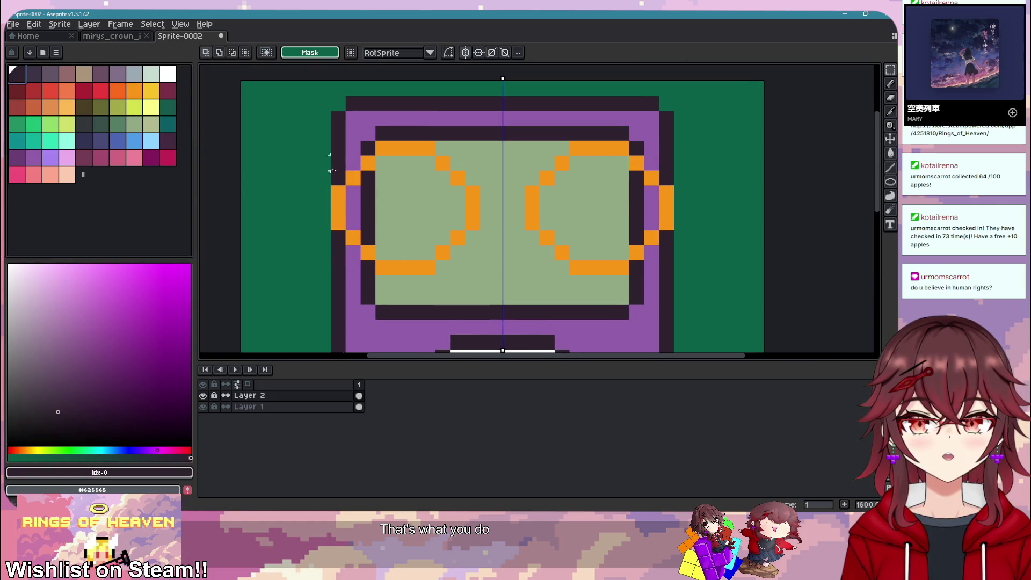
# Step: Bucket-fill both eye interiors and the pockets beside them white
pyautogui.press('g')
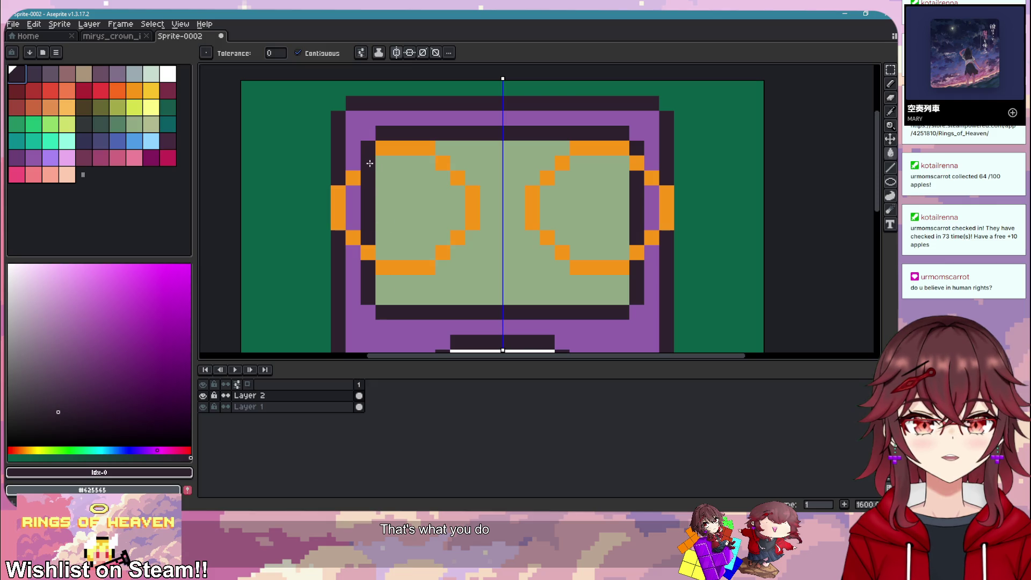
pyautogui.click(168, 73)
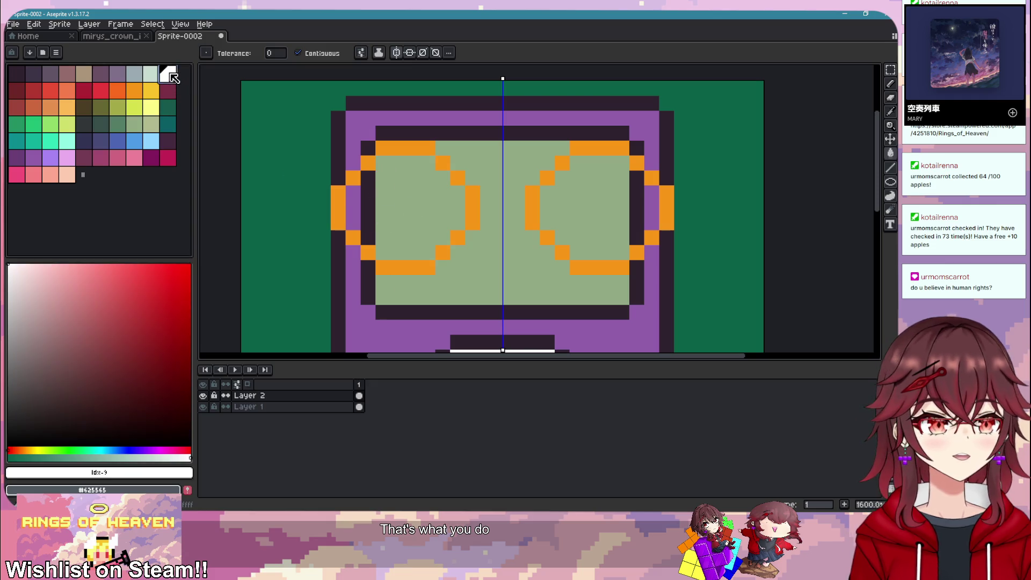
pyautogui.click(383, 193)
pyautogui.click(369, 207)
pyautogui.click(354, 207)
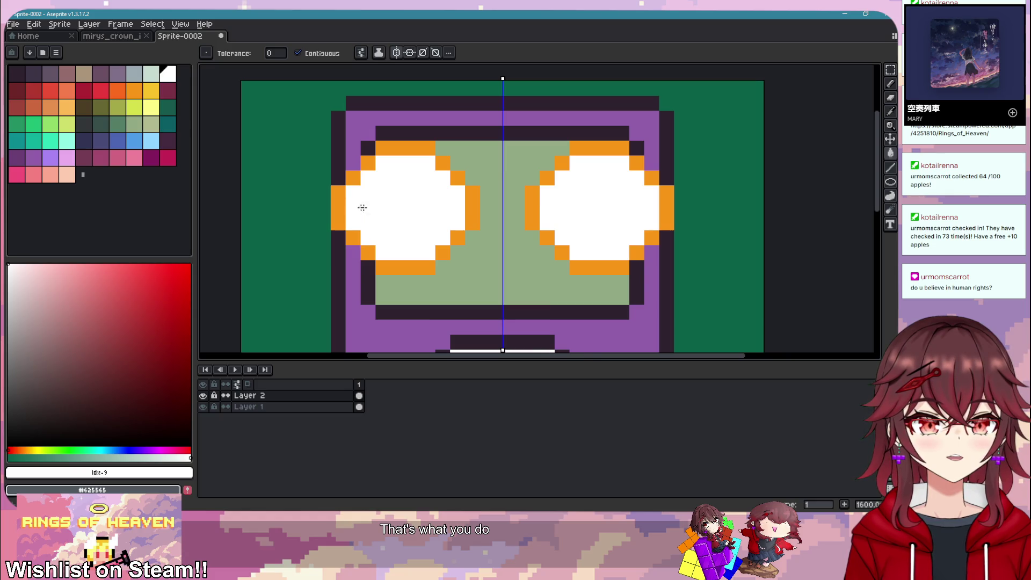
pyautogui.scroll(-2, 552, 220)
pyautogui.scroll(-3, 602, 274)
pyautogui.scroll(4, 610, 286)
pyautogui.scroll(-4, 553, 232)
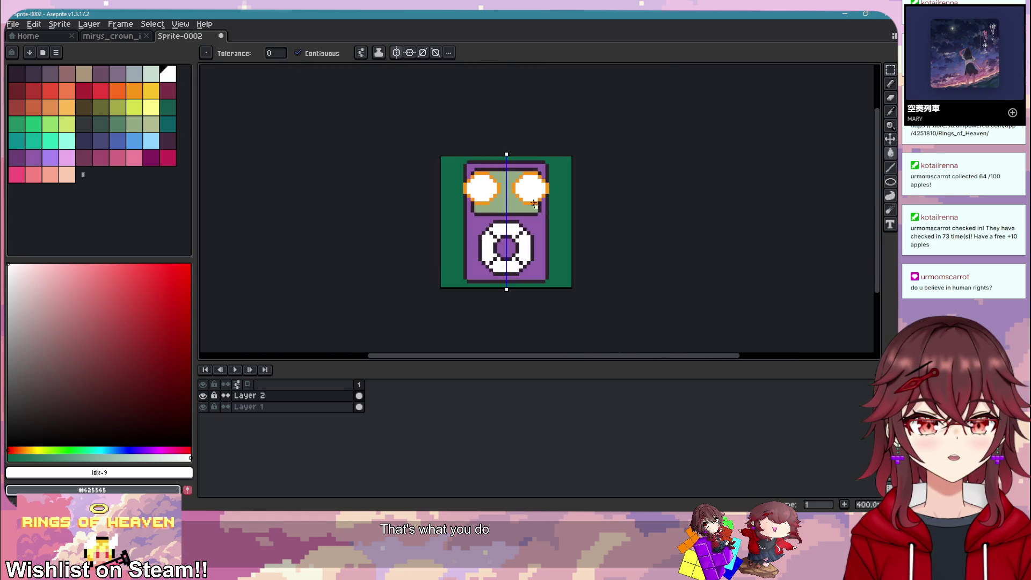
pyautogui.scroll(5, 440, 130)
# Step: Recolour every orange eye outline segment to the dark outline colour
pyautogui.keyDown('alt'); pyautogui.click(421, 131); pyautogui.keyUp('alt')
pyautogui.click(346, 155)
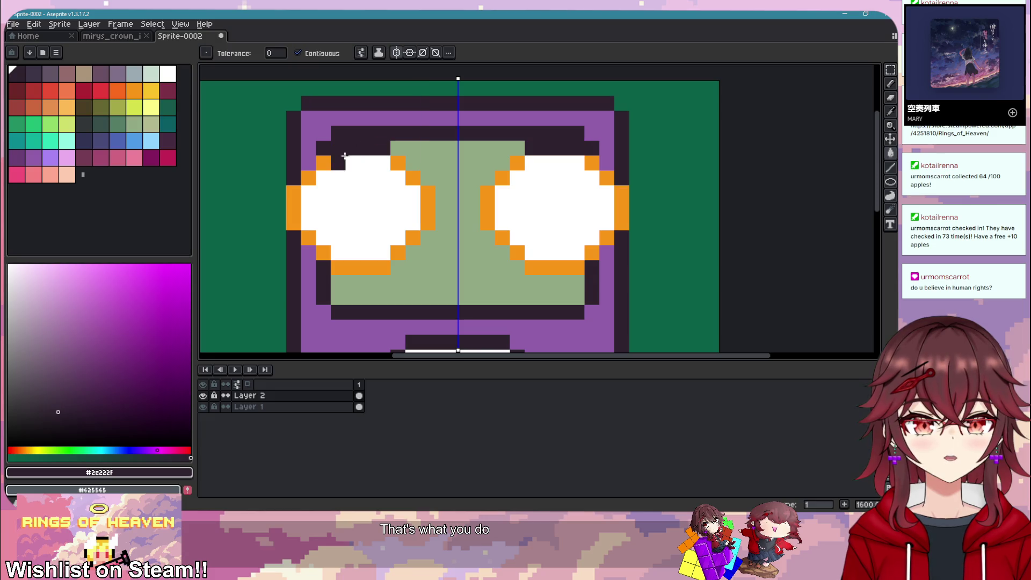
pyautogui.click(308, 178)
pyautogui.click(287, 204)
pyautogui.click(324, 252)
pyautogui.click(339, 267)
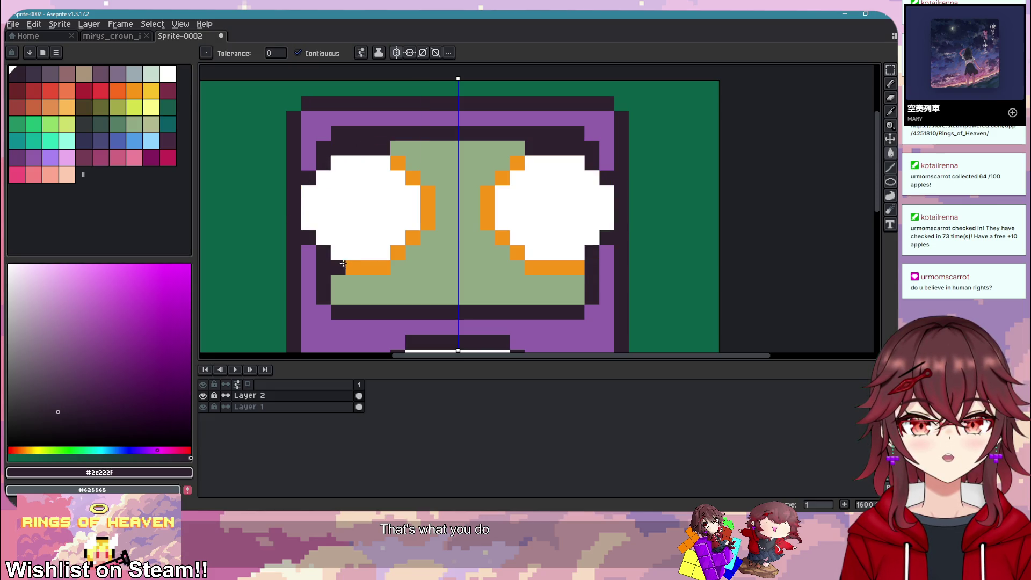
pyautogui.click(398, 252)
pyautogui.click(412, 238)
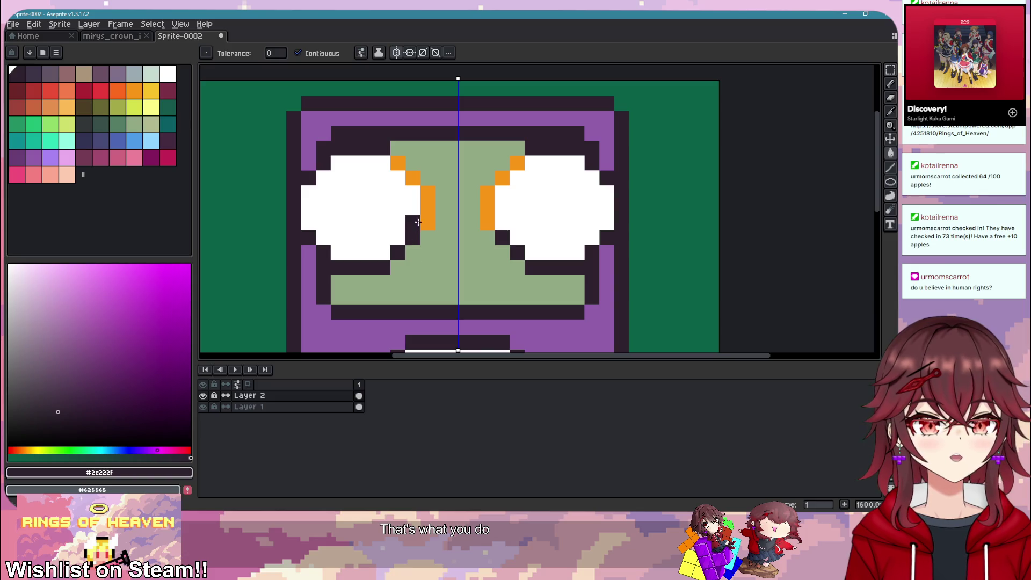
pyautogui.click(428, 208)
pyautogui.click(413, 177)
pyautogui.click(398, 163)
pyautogui.scroll(-3, 569, 237)
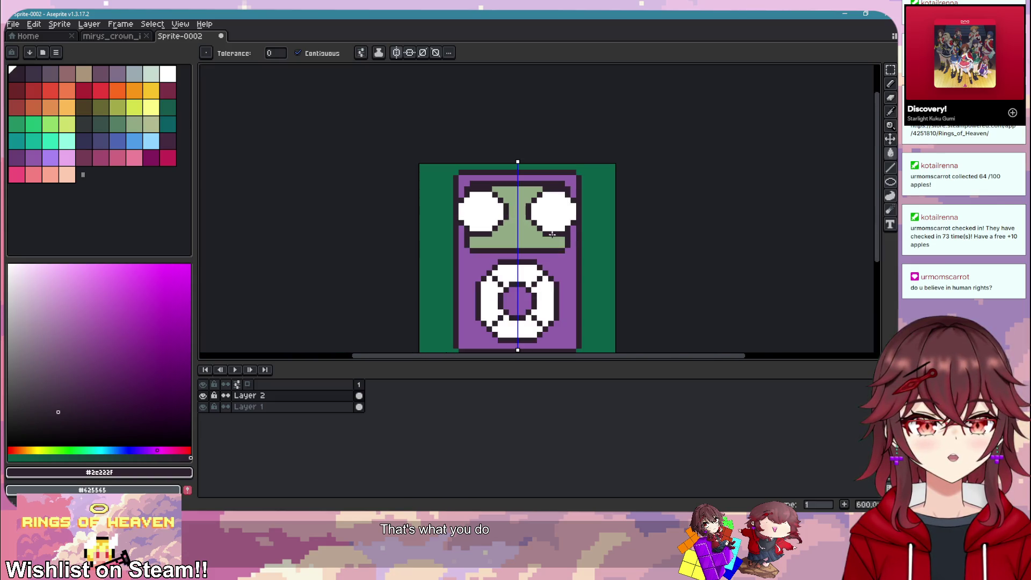
pyautogui.scroll(4, 509, 208)
# Step: Draw bar-shaped pupils in both eyes with the mirrored pencil, then turn mirroring off
pyautogui.press('b')
pyautogui.moveTo(411, 216)
pyautogui.mouseDown()
pyautogui.moveTo(384, 248)
pyautogui.moveTo(411, 282)
pyautogui.moveTo(433, 269)
pyautogui.mouseUp()
pyautogui.hotkey('ctrl', 'z')
pyautogui.moveTo(408, 213)
pyautogui.mouseDown()
pyautogui.moveTo(441, 214)
pyautogui.moveTo(421, 232)
pyautogui.mouseUp()
pyautogui.scroll(-3, 518, 283)
pyautogui.scroll(-1, 518, 283)
pyautogui.scroll(2, 558, 268)
pyautogui.click(361, 52)
# Step: Paint part of the right pupil back to white and redraw it in the dark outline colour
pyautogui.scroll(1, 547, 247)
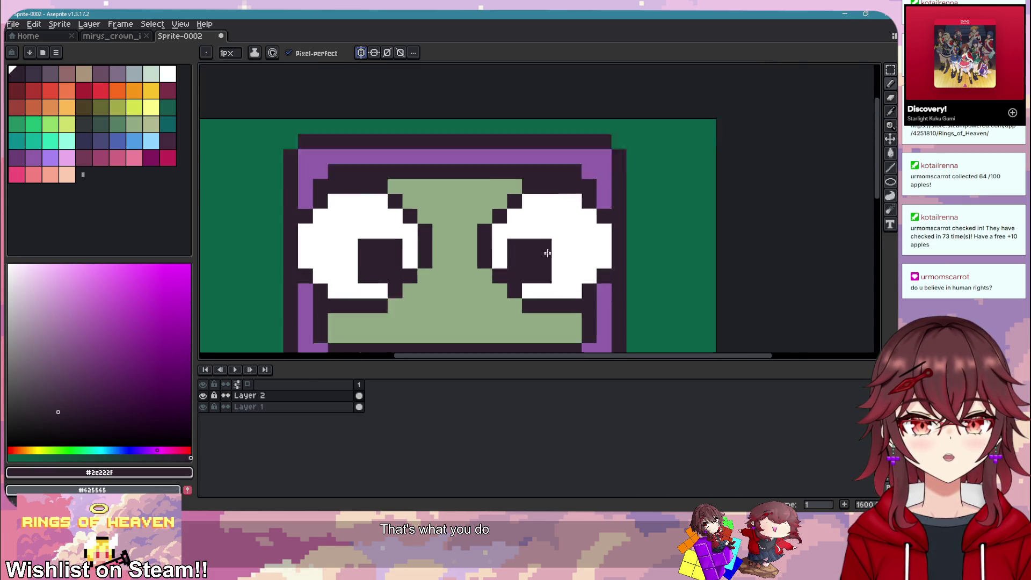
pyautogui.scroll(1, 546, 248)
pyautogui.keyDown('alt'); pyautogui.click(501, 229); pyautogui.keyUp('alt')
pyautogui.moveTo(521, 264)
pyautogui.mouseDown()
pyautogui.moveTo(507, 285)
pyautogui.moveTo(525, 258)
pyautogui.moveTo(520, 240)
pyautogui.mouseUp()
pyautogui.press('alt')
pyautogui.keyDown('alt'); pyautogui.click(633, 279); pyautogui.keyUp('alt')
pyautogui.moveTo(623, 286)
pyautogui.mouseDown()
pyautogui.moveTo(580, 288)
pyautogui.moveTo(569, 263)
pyautogui.moveTo(616, 236)
pyautogui.moveTo(582, 260)
pyautogui.mouseUp()
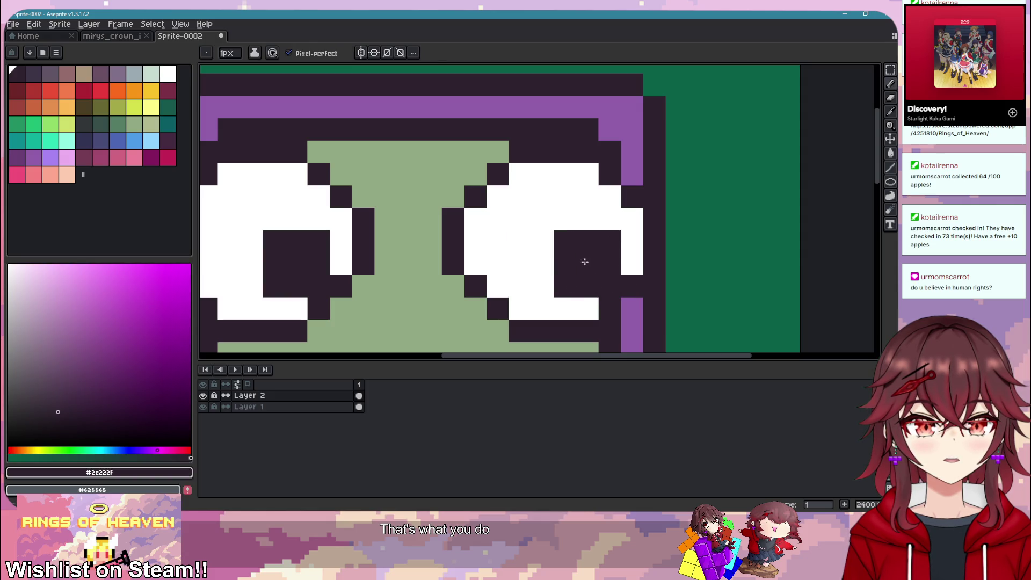
# Step: Remove the stray nose pixel and whiten one pixel of the right pupil
pyautogui.scroll(-6, 659, 301)
pyautogui.scroll(-2, 663, 305)
pyautogui.scroll(3, 638, 263)
pyautogui.scroll(2, 642, 254)
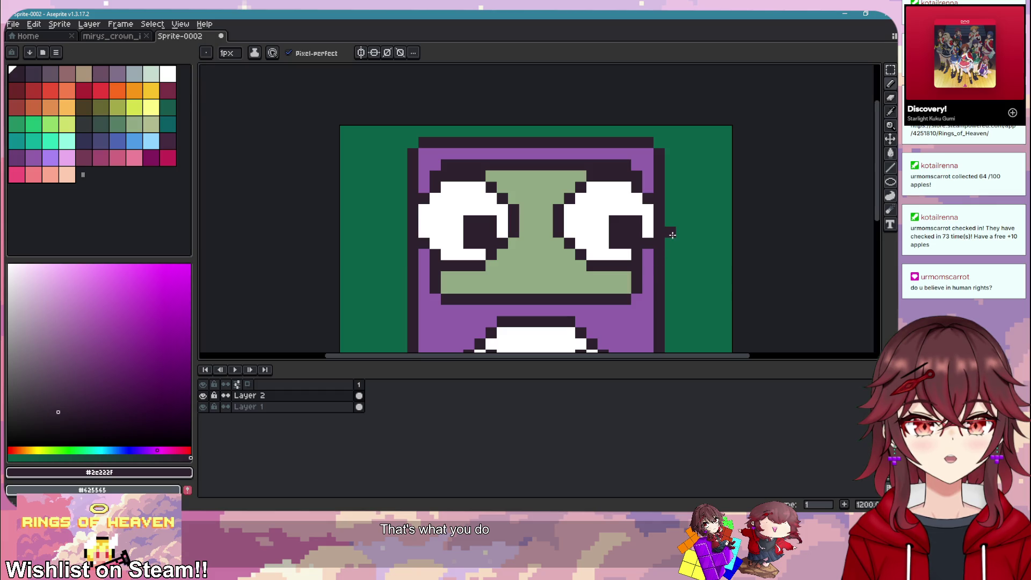
pyautogui.scroll(1, 654, 258)
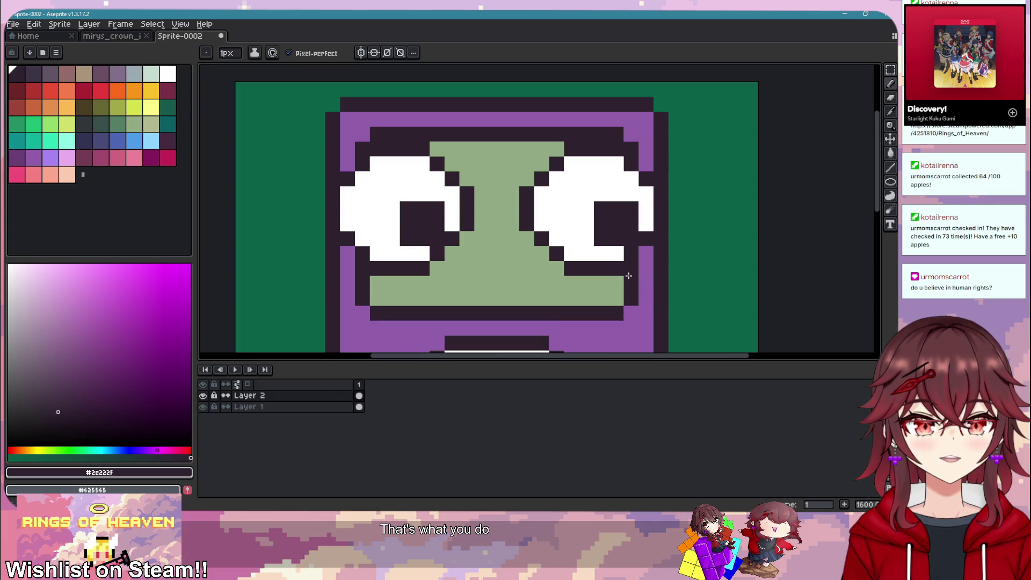
pyautogui.scroll(-5, 720, 260)
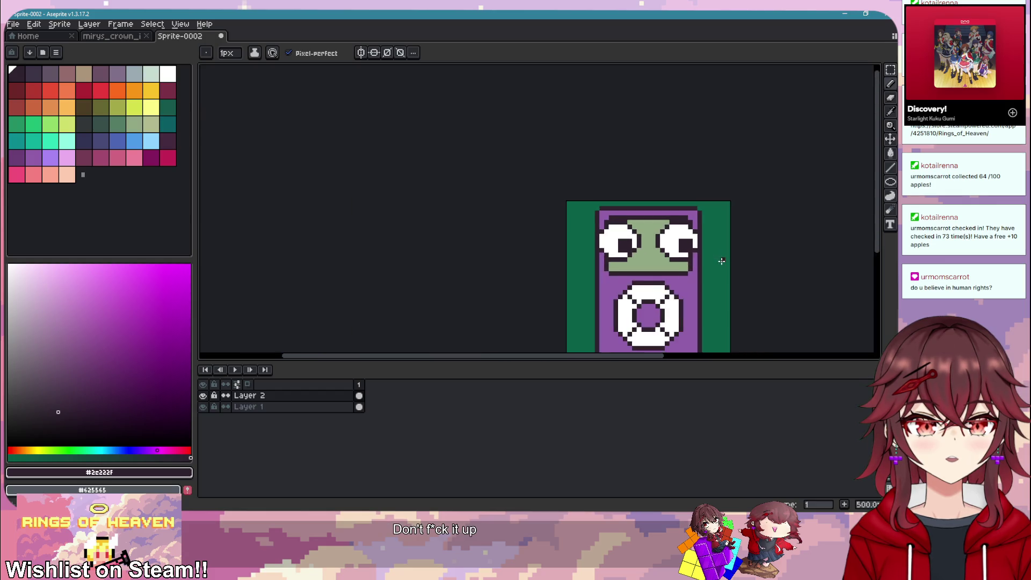
pyautogui.scroll(-3, 732, 281)
pyautogui.scroll(5, 660, 242)
pyautogui.scroll(1, 659, 240)
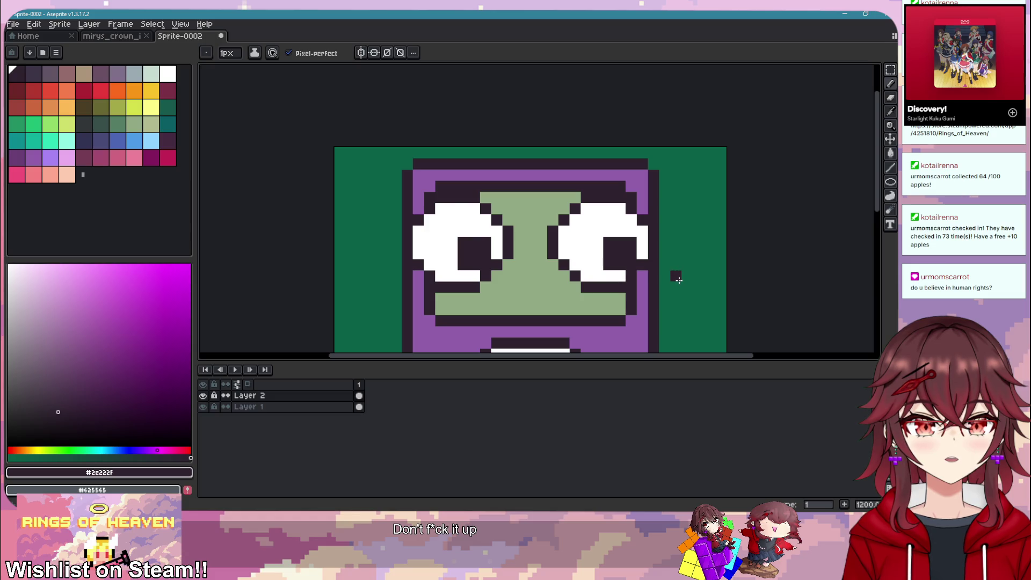
pyautogui.scroll(-4, 671, 274)
pyautogui.scroll(4, 613, 253)
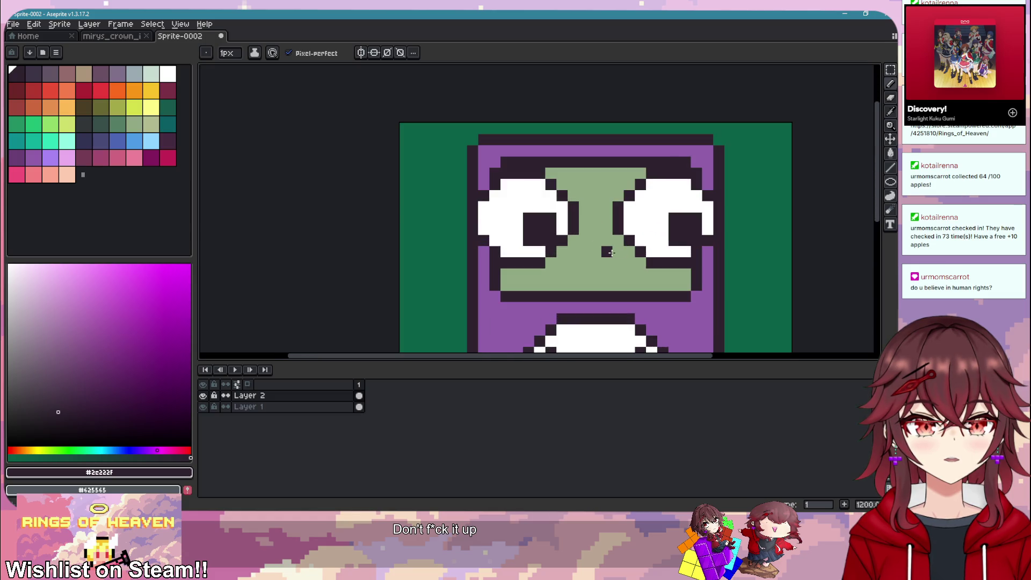
pyautogui.hotkey('ctrl', 'z')
pyautogui.scroll(1, 690, 231)
pyautogui.keyDown('alt'); pyautogui.click(709, 215); pyautogui.keyUp('alt')
pyautogui.click(697, 231)
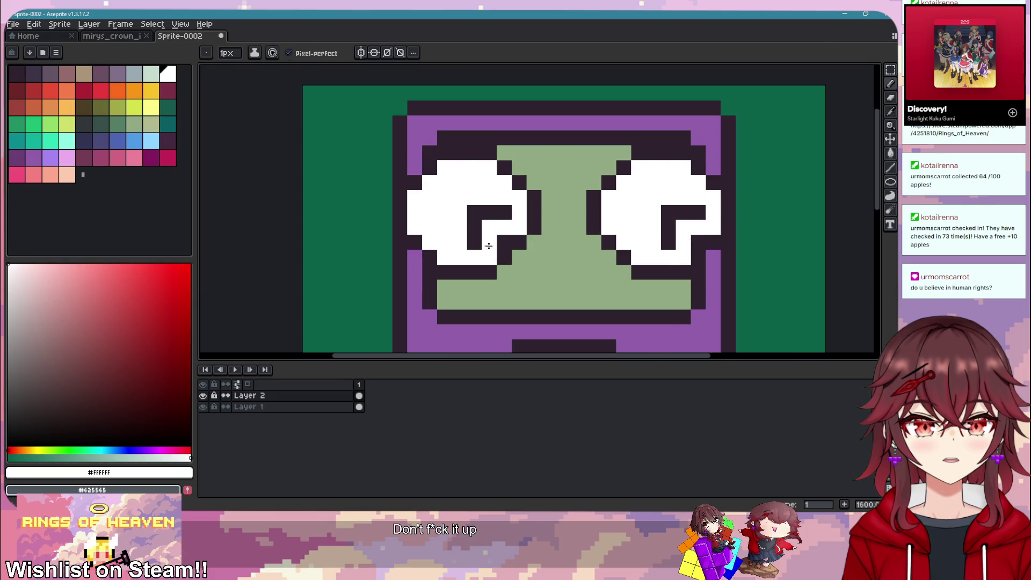
# Step: Enlarge the left pupil up and left in dark, then whiten one of its edge pixels
pyautogui.scroll(-3, 486, 245)
pyautogui.scroll(2, 557, 242)
pyautogui.keyDown('alt'); pyautogui.click(557, 241); pyautogui.keyUp('alt')
pyautogui.moveTo(556, 242); pyautogui.dragTo(542, 254)
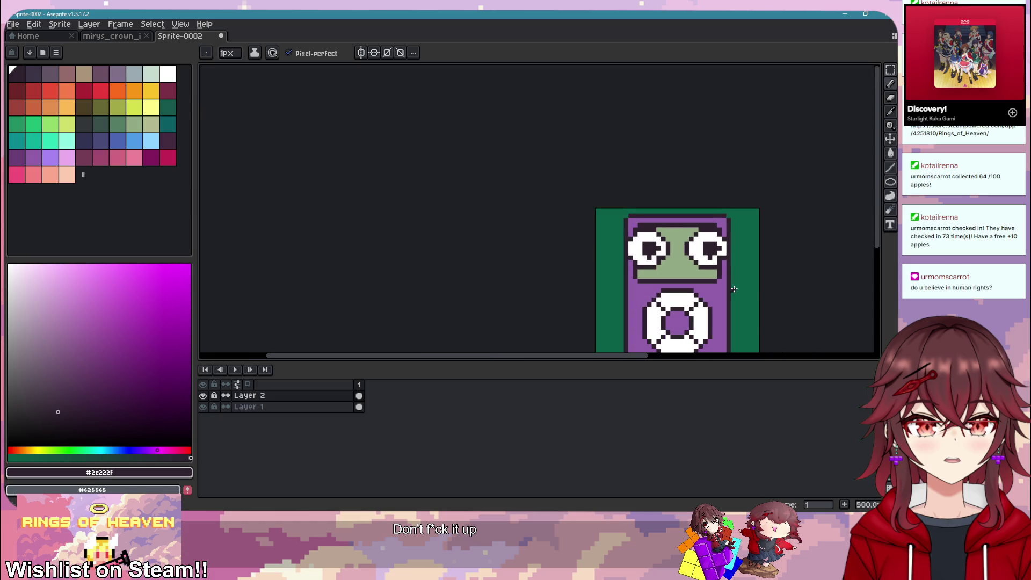
pyautogui.scroll(-3, 705, 254)
pyautogui.scroll(3, 704, 231)
pyautogui.keyDown('alt'); pyautogui.click(716, 232); pyautogui.keyUp('alt')
pyautogui.click(714, 240)
pyautogui.hotkey('ctrl', 'z')
pyautogui.click(543, 262)
# Step: Check both squared pupils and re-enable vertical mirror drawing
pyautogui.scroll(-2, 565, 236)
pyautogui.scroll(-1, 565, 236)
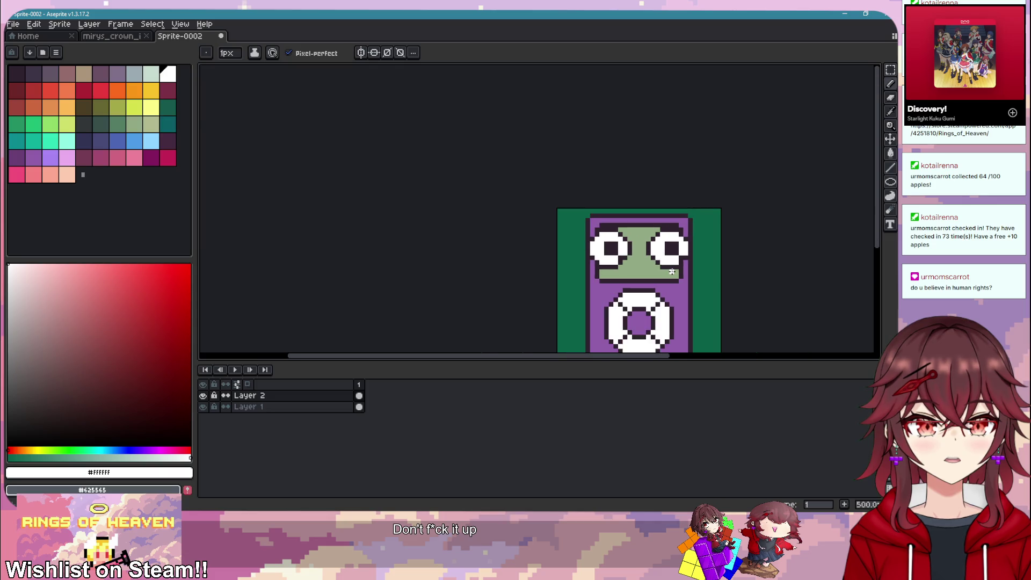
pyautogui.scroll(3, 640, 253)
pyautogui.hscroll(1, 601, 258)
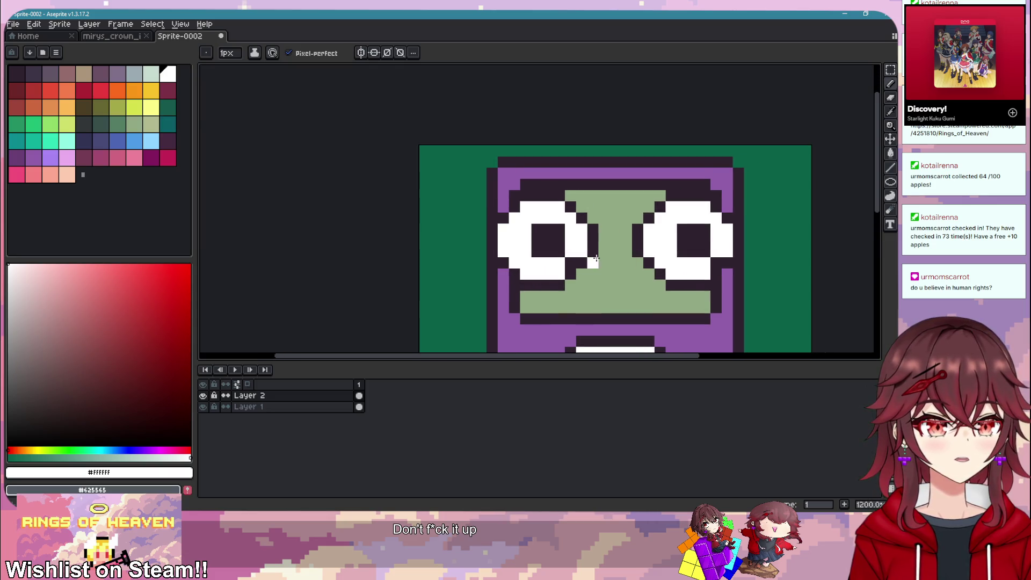
pyautogui.scroll(-4, 710, 262)
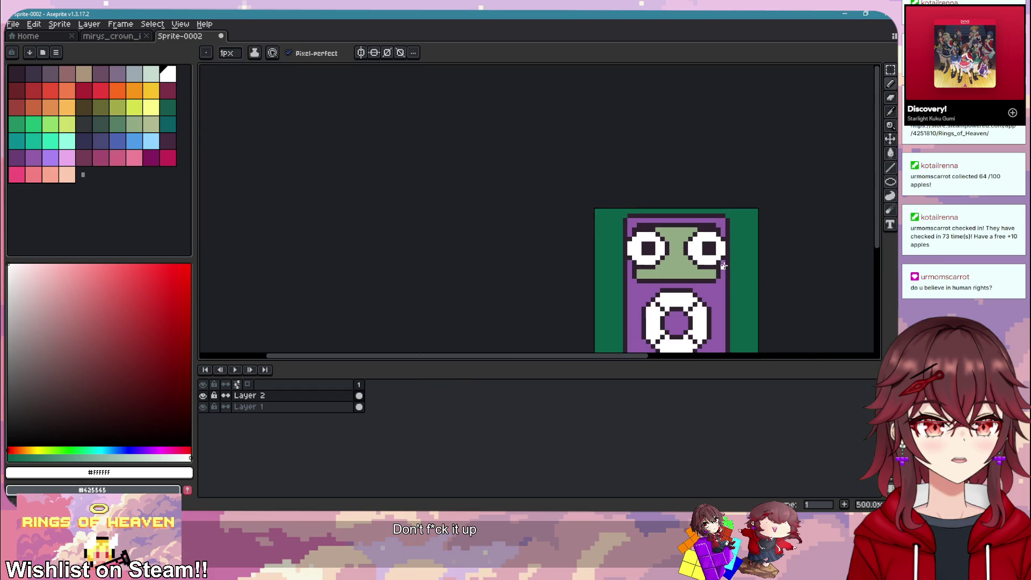
pyautogui.scroll(-3, 728, 267)
pyautogui.scroll(3, 733, 269)
pyautogui.scroll(3, 733, 268)
pyautogui.scroll(1, 733, 268)
pyautogui.click(374, 54)
pyautogui.press('m')
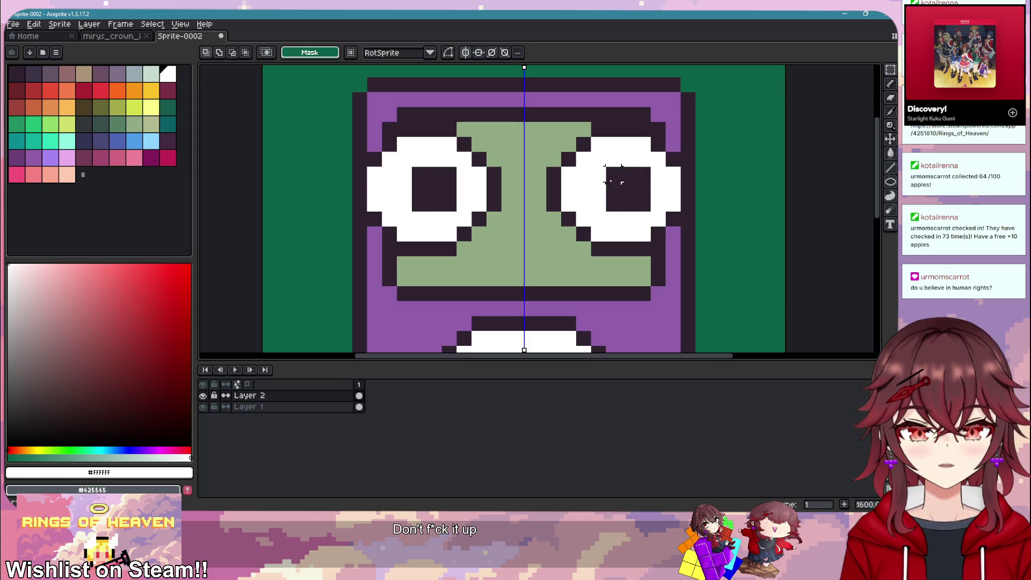
pyautogui.moveTo(607, 167)
pyautogui.mouseDown()
pyautogui.moveTo(651, 212)
pyautogui.moveTo(634, 205)
pyautogui.mouseUp()
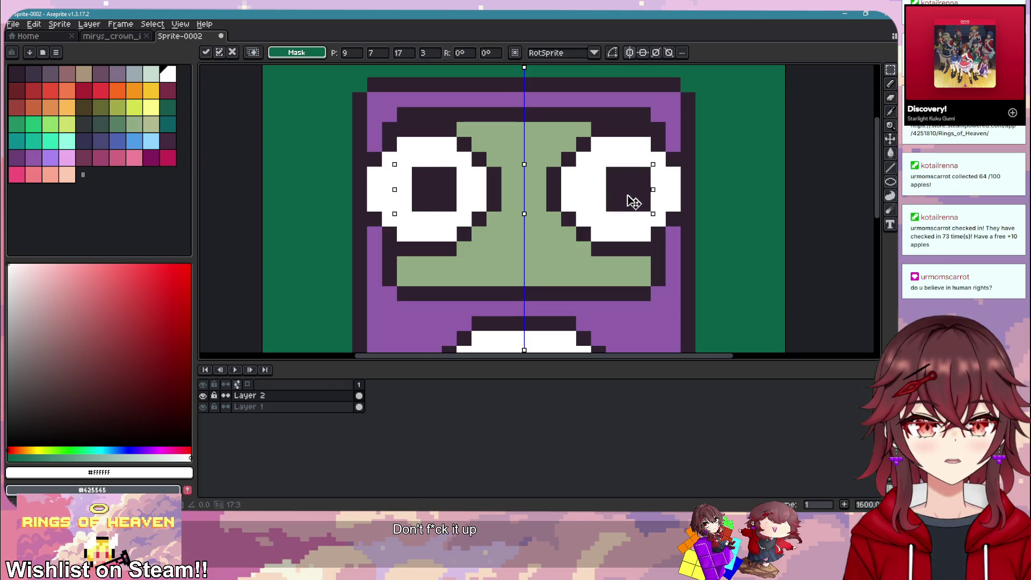
pyautogui.click(702, 202)
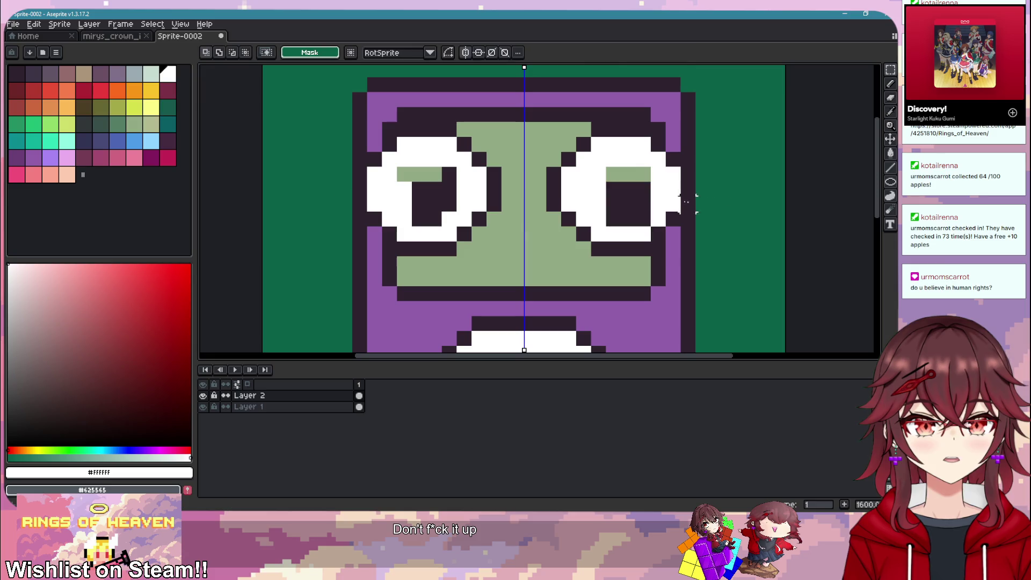
pyautogui.hotkey('ctrl', 'z')
pyautogui.hotkey('ctrl', 'z')
pyautogui.hotkey('ctrl', 'z')
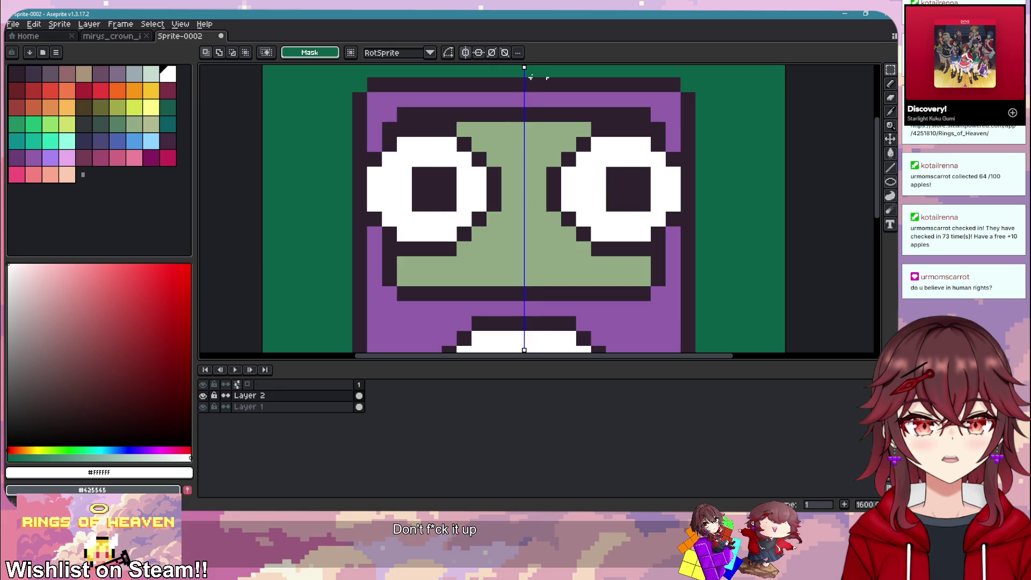
pyautogui.scroll(2, 523, 190)
pyautogui.moveTo(657, 168); pyautogui.dragTo(723, 190)
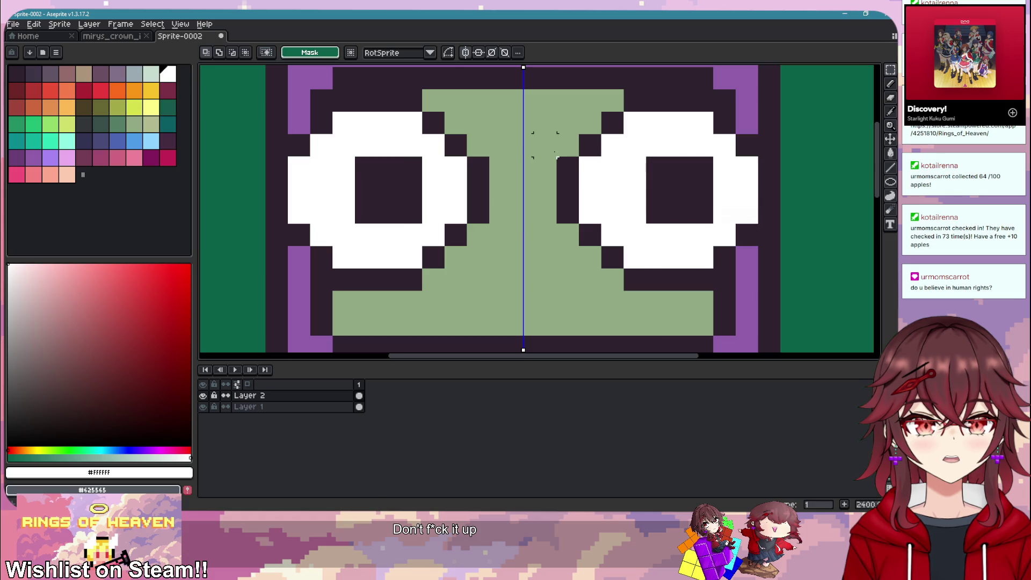
pyautogui.scroll(-1, 557, 157)
pyautogui.scroll(-2, 545, 161)
pyautogui.scroll(2, 516, 127)
pyautogui.click(469, 54)
pyautogui.scroll(1, 687, 253)
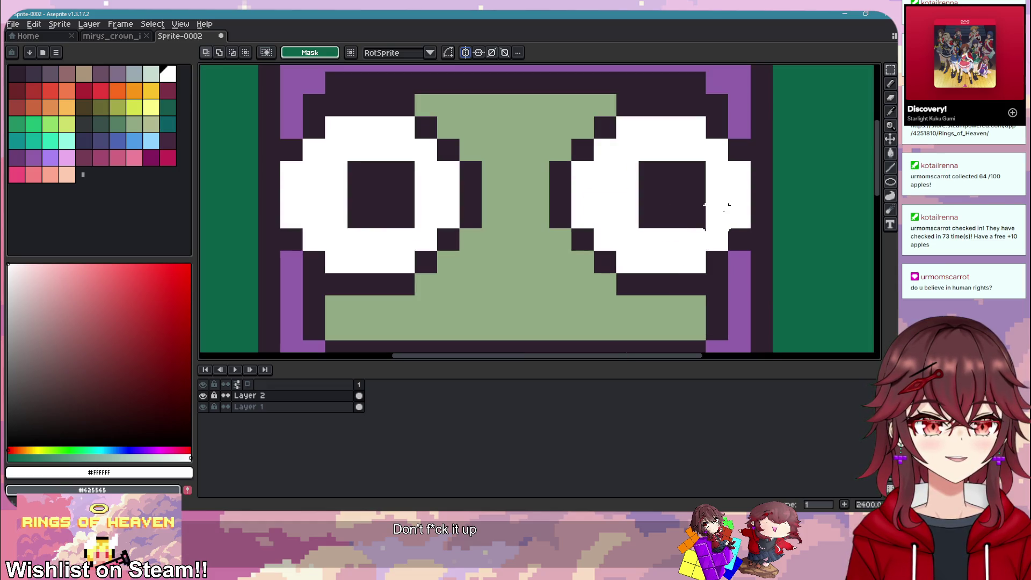
pyautogui.hotkey('alt', 'Tab')
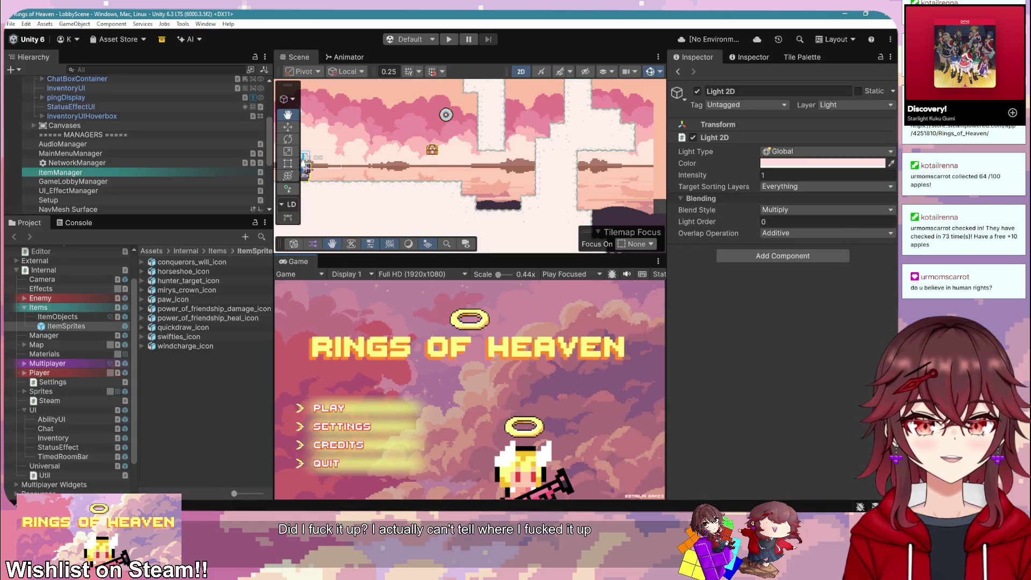
pyautogui.hotkey('alt', 'Tab')
pyautogui.scroll(-5, 677, 276)
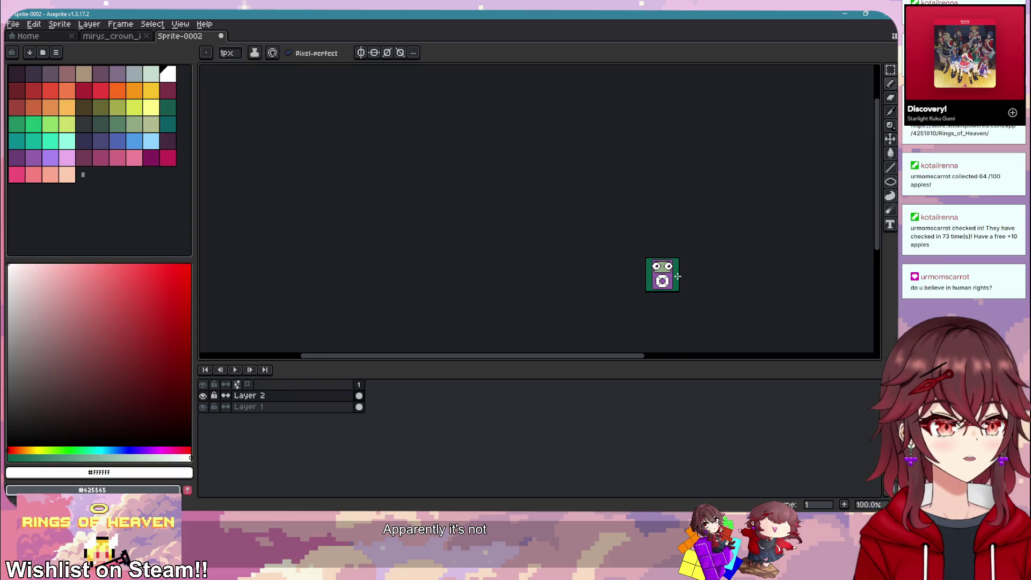
# Step: Paint both old pupils white and add dark pixels at the lower edges of the eyes
pyautogui.scroll(3, 659, 243)
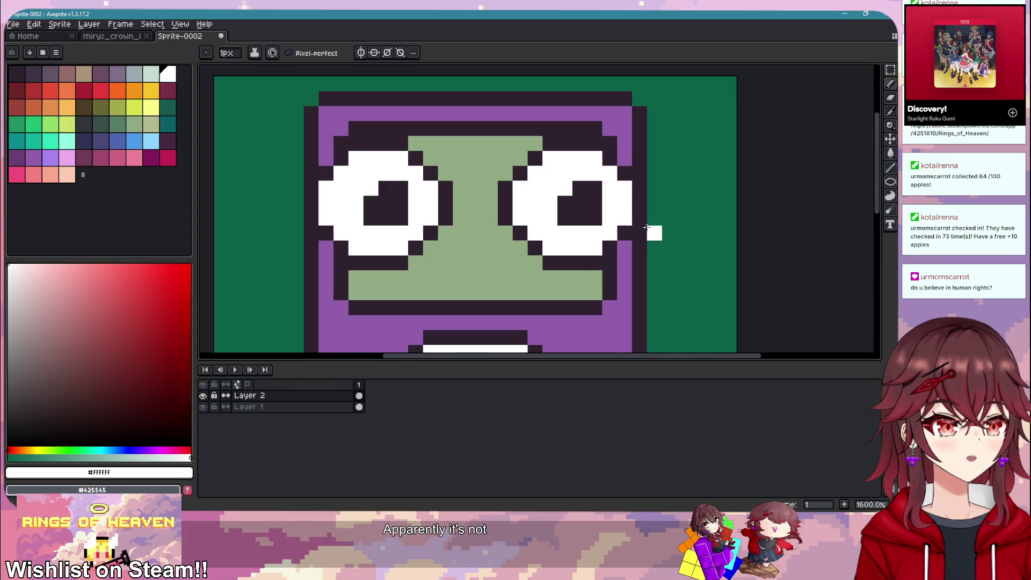
pyautogui.moveTo(581, 181); pyautogui.dragTo(587, 219)
pyautogui.moveTo(400, 188); pyautogui.dragTo(390, 219)
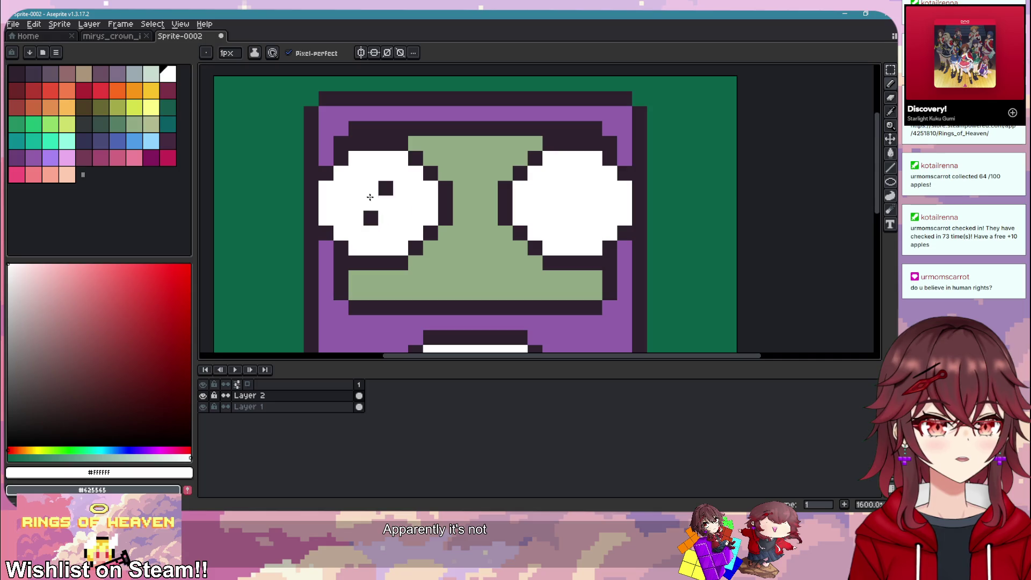
pyautogui.keyDown('alt'); pyautogui.click(608, 247); pyautogui.keyUp('alt')
pyautogui.click(605, 238)
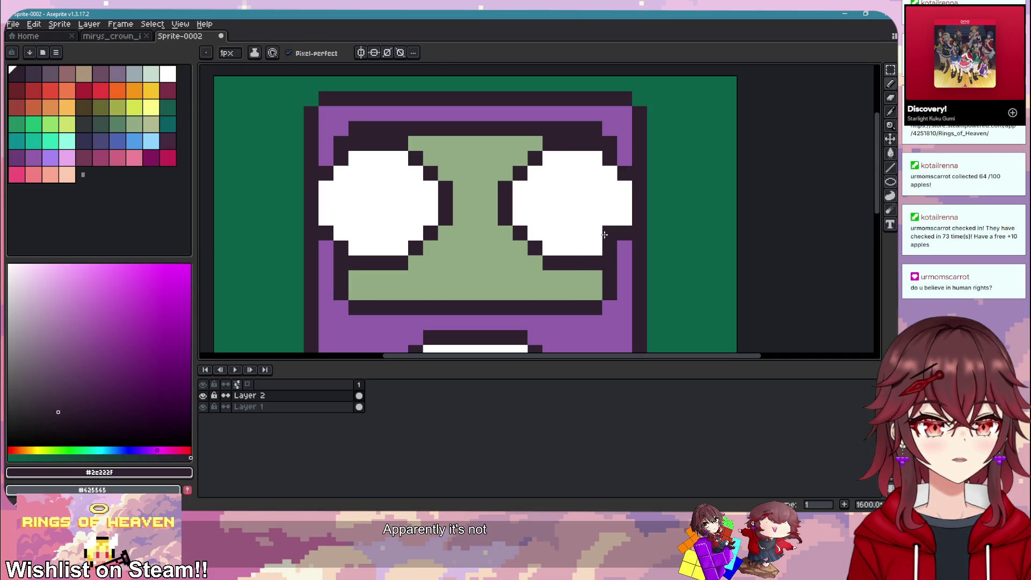
pyautogui.moveTo(431, 243); pyautogui.dragTo(401, 236)
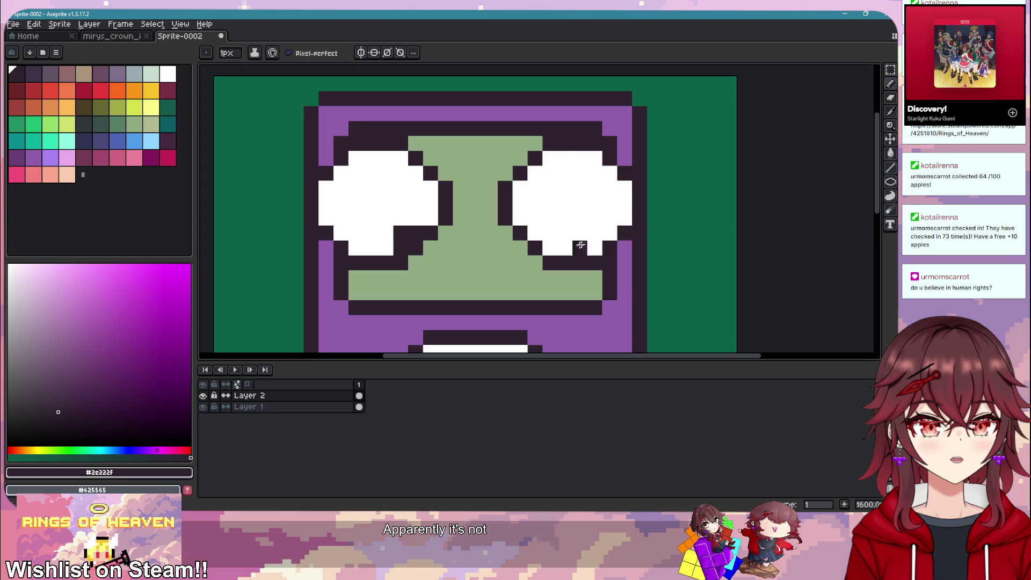
# Step: Paint a new pupil low in the left eye and add a single white pixel
pyautogui.scroll(-4, 598, 245)
pyautogui.scroll(1, 483, 258)
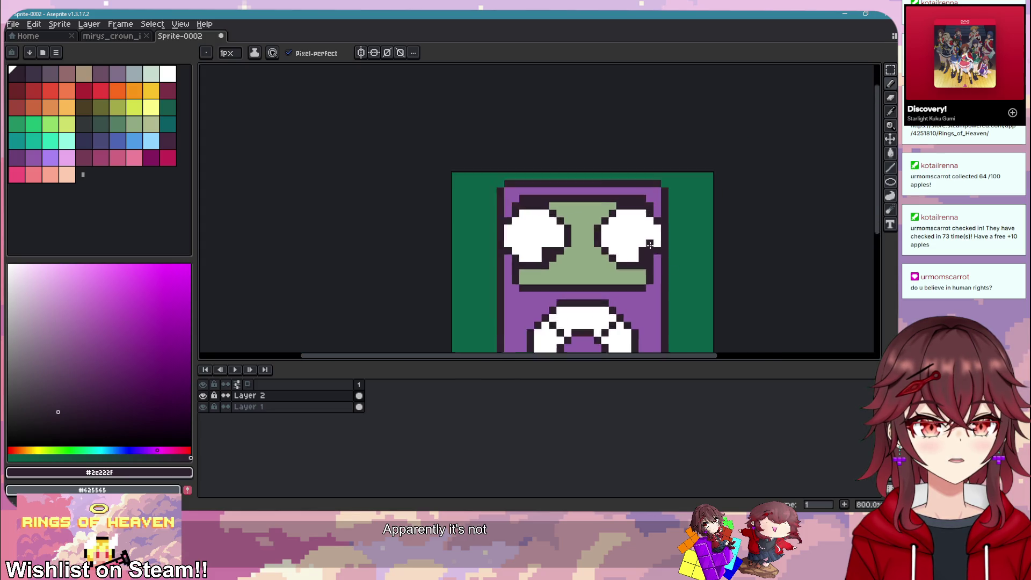
pyautogui.scroll(3, 452, 266)
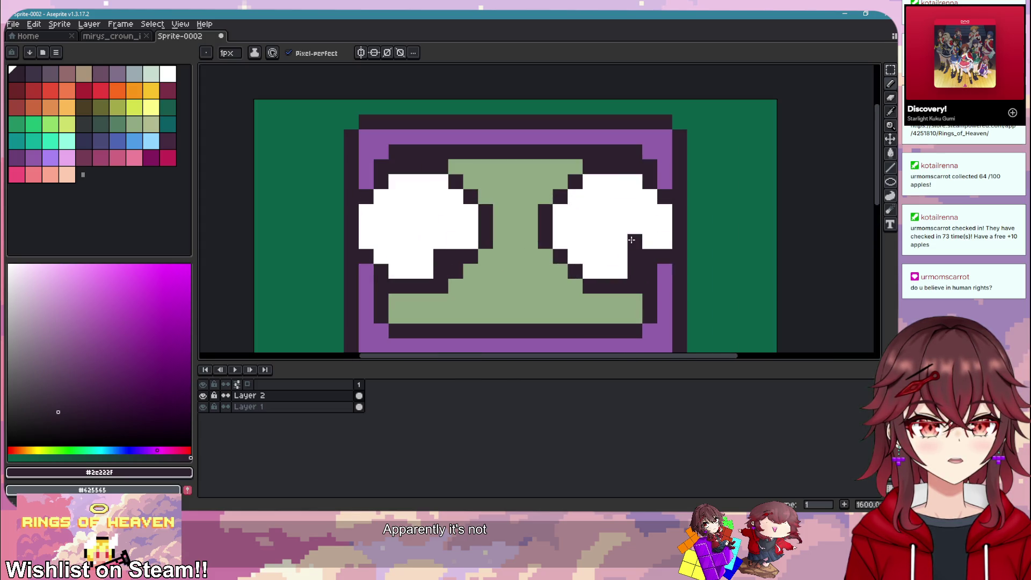
pyautogui.moveTo(441, 242); pyautogui.dragTo(432, 242)
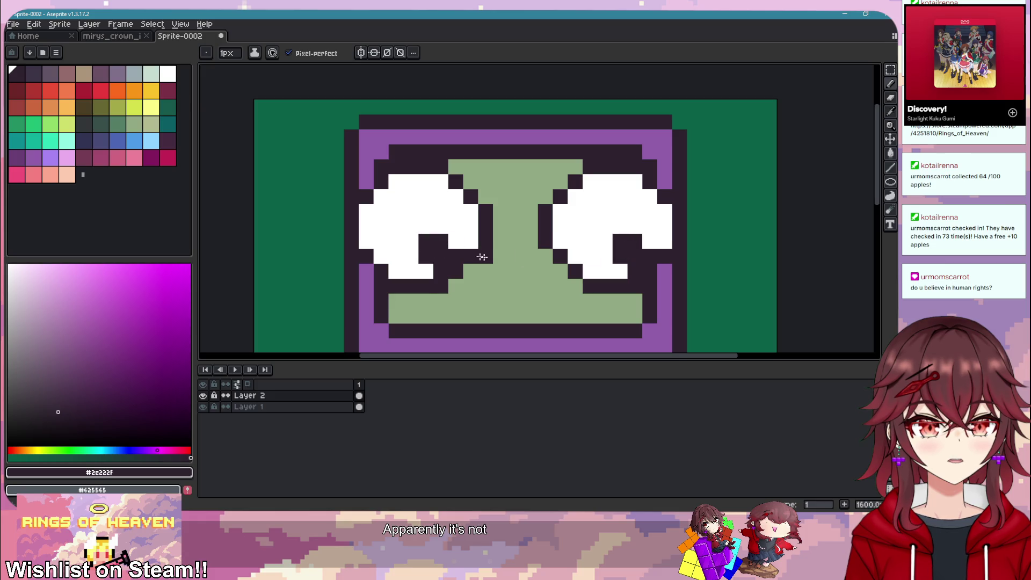
pyautogui.scroll(-3, 482, 257)
pyautogui.scroll(3, 575, 257)
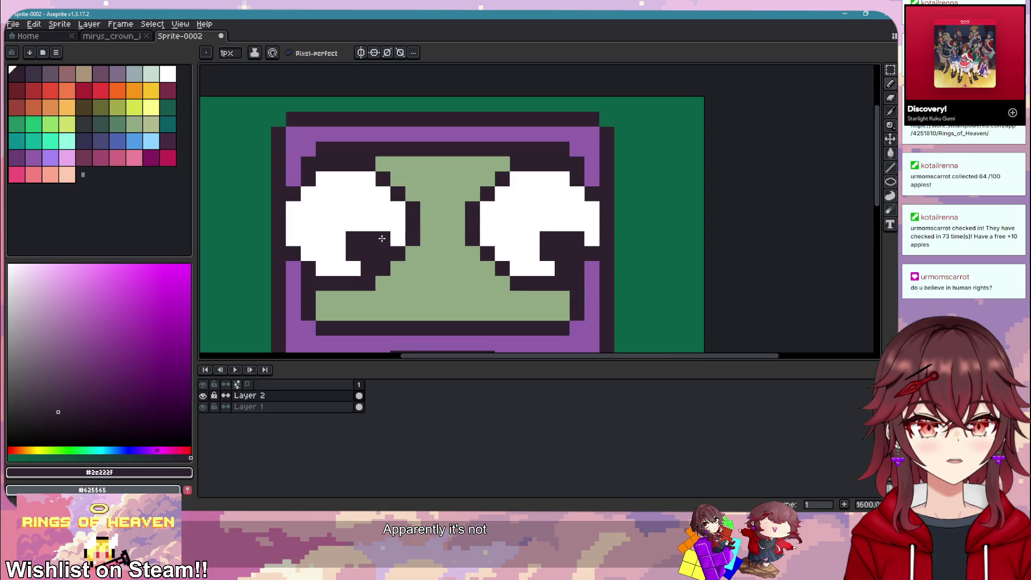
pyautogui.scroll(-4, 532, 245)
pyautogui.scroll(4, 528, 248)
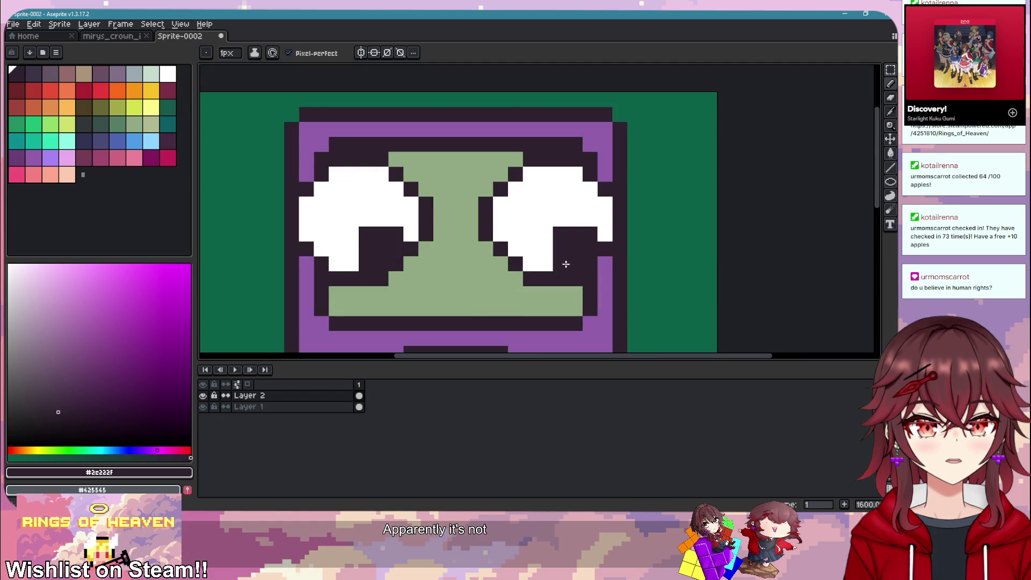
pyautogui.scroll(-5, 562, 262)
pyautogui.scroll(2, 585, 249)
pyautogui.keyDown('alt'); pyautogui.click(595, 245); pyautogui.keyUp('alt')
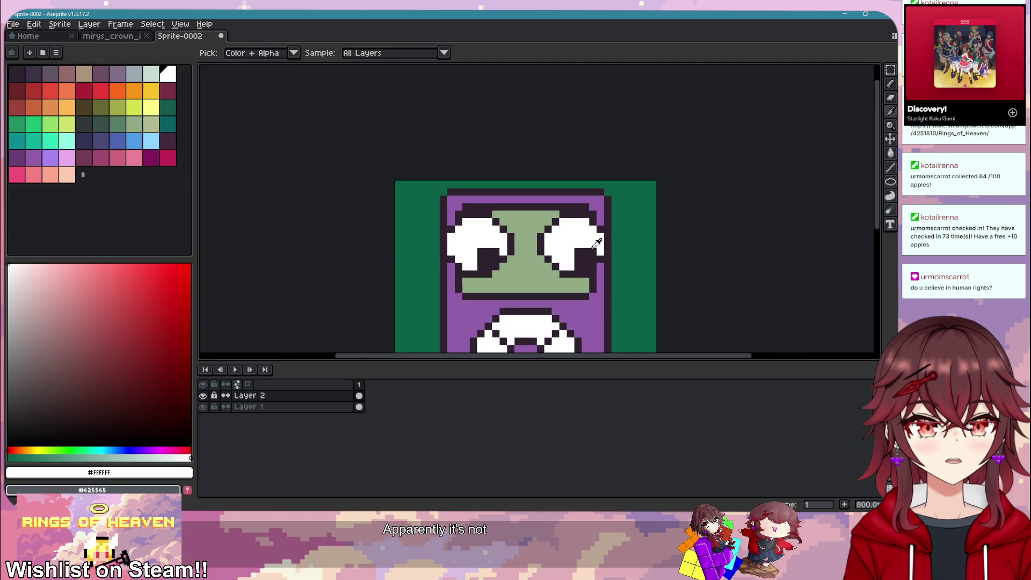
pyautogui.scroll(3, 605, 263)
pyautogui.click(571, 241)
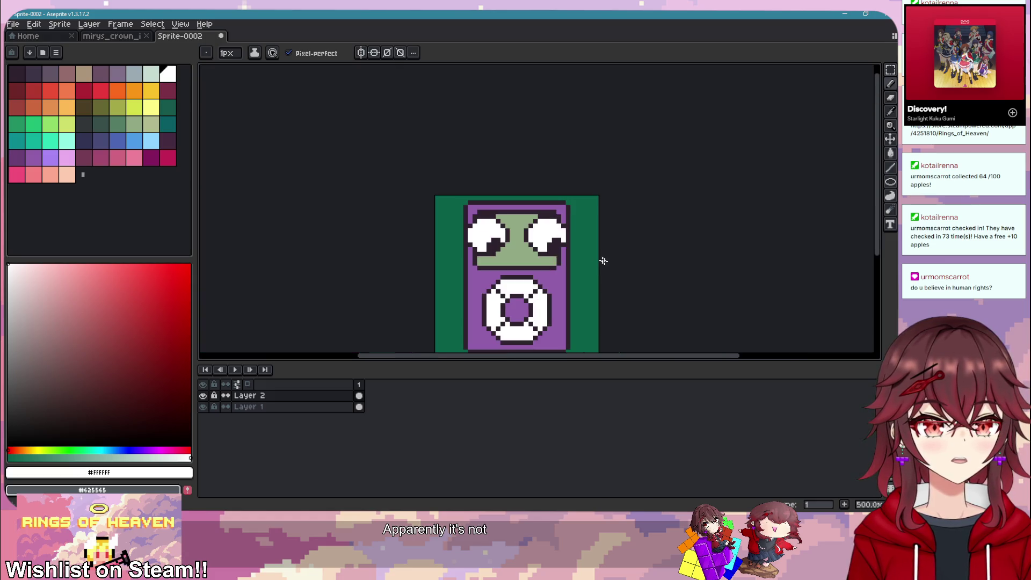
# Step: Draw dark pupil shapes in both the left and right eyes
pyautogui.scroll(-6, 603, 258)
pyautogui.scroll(5, 576, 281)
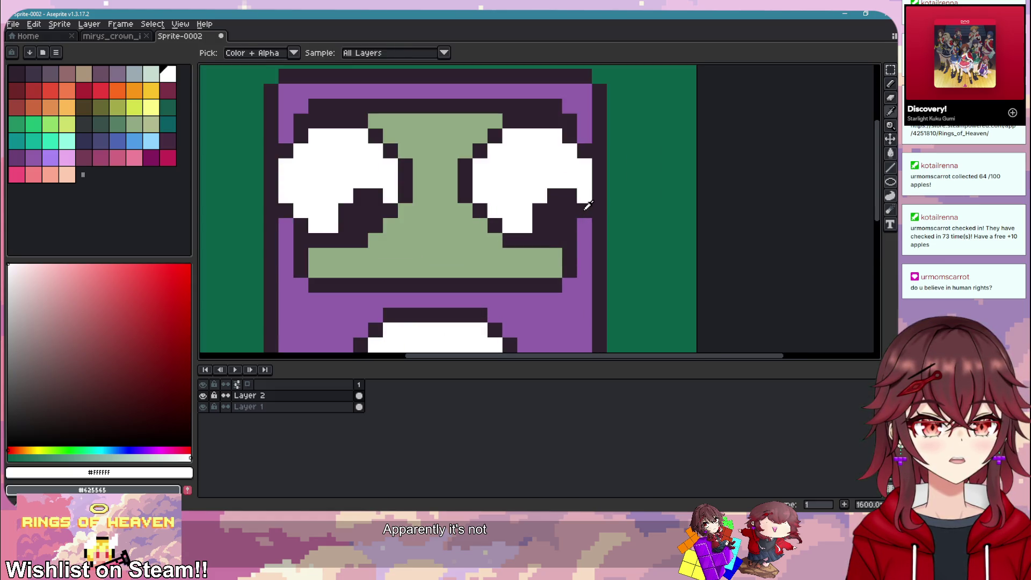
pyautogui.keyDown('alt'); pyautogui.click(585, 208); pyautogui.keyUp('alt')
pyautogui.scroll(-3, 617, 249)
pyautogui.scroll(-1, 624, 270)
pyautogui.scroll(-2, 626, 267)
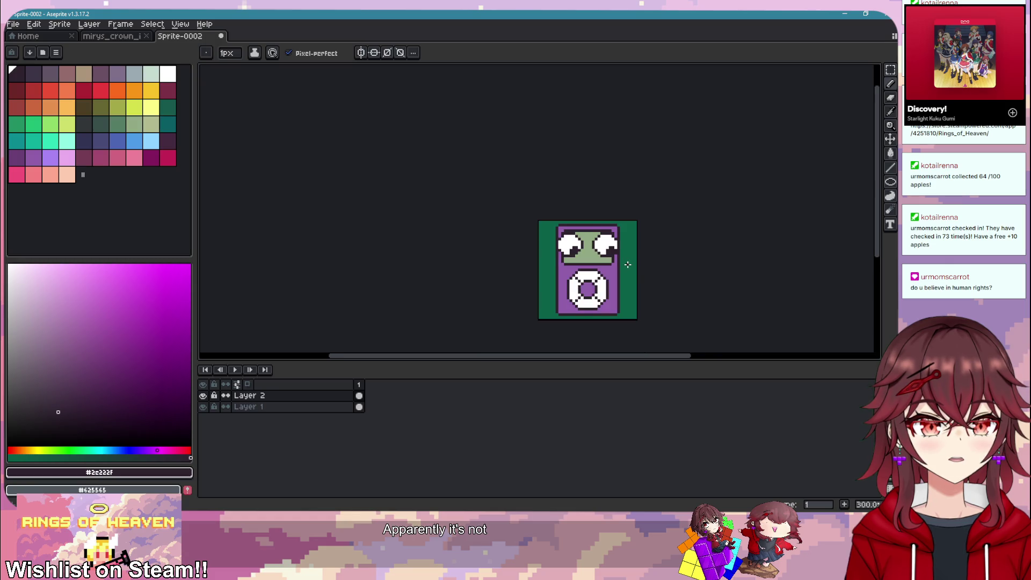
pyautogui.scroll(-2, 636, 277)
pyautogui.scroll(2, 618, 260)
pyautogui.scroll(2, 609, 244)
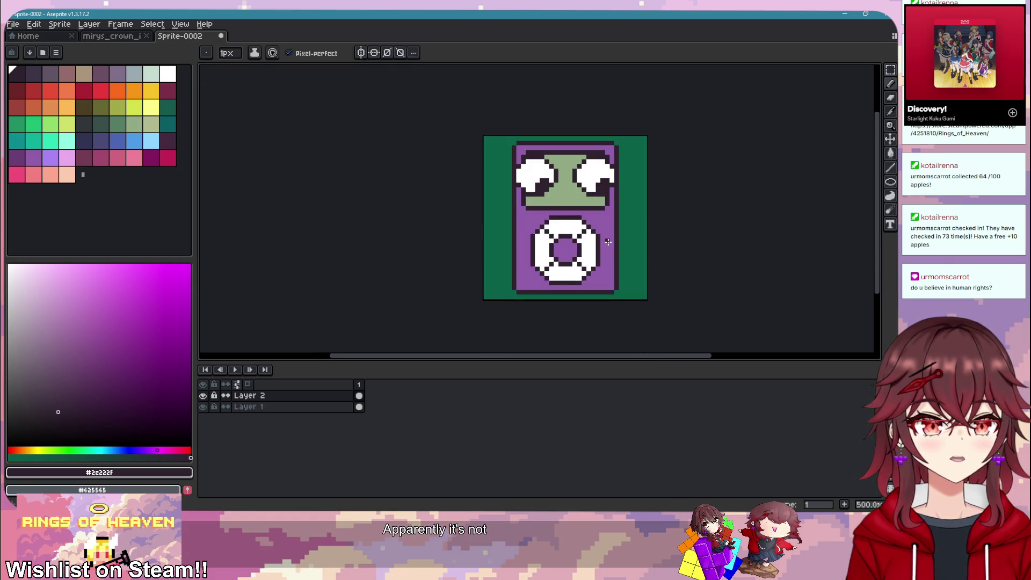
pyautogui.scroll(4, 537, 209)
pyautogui.scroll(3, 489, 220)
pyautogui.click(493, 194)
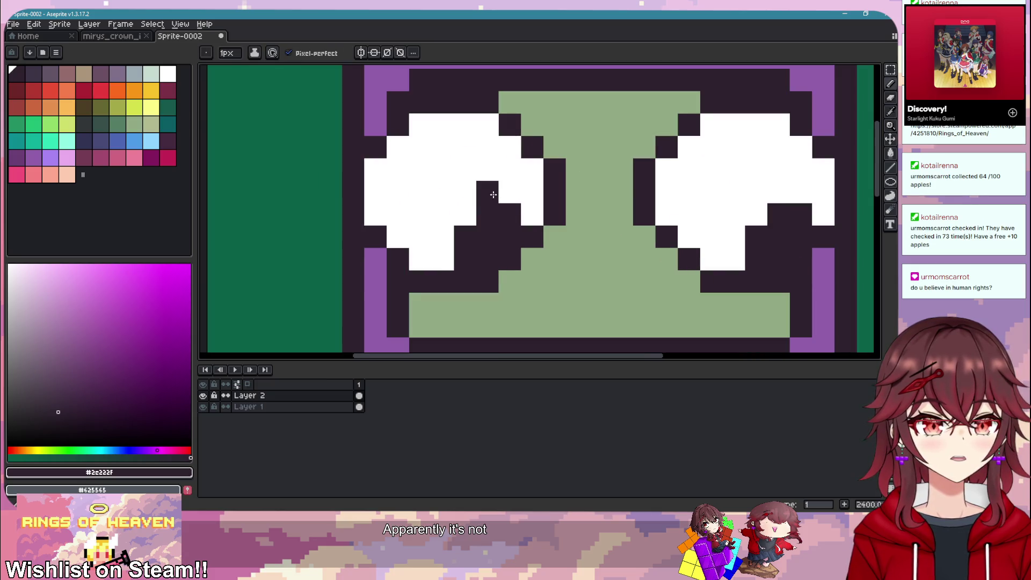
pyautogui.moveTo(493, 195); pyautogui.dragTo(445, 252)
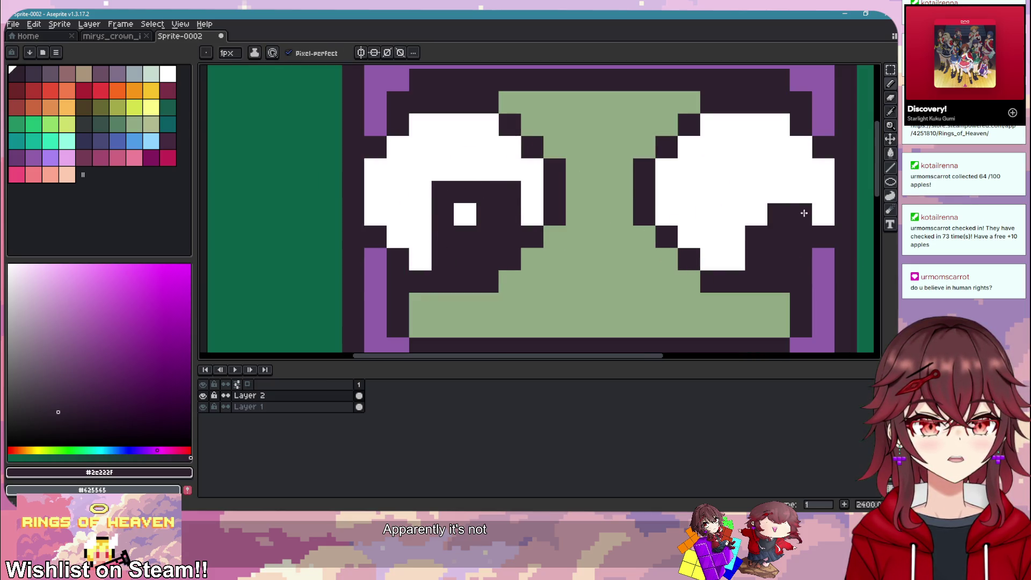
pyautogui.moveTo(801, 193); pyautogui.dragTo(734, 259)
# Step: Undo stray white pixels and add a white highlight pixel to the right pupil
pyautogui.scroll(-4, 735, 259)
pyautogui.scroll(-2, 684, 246)
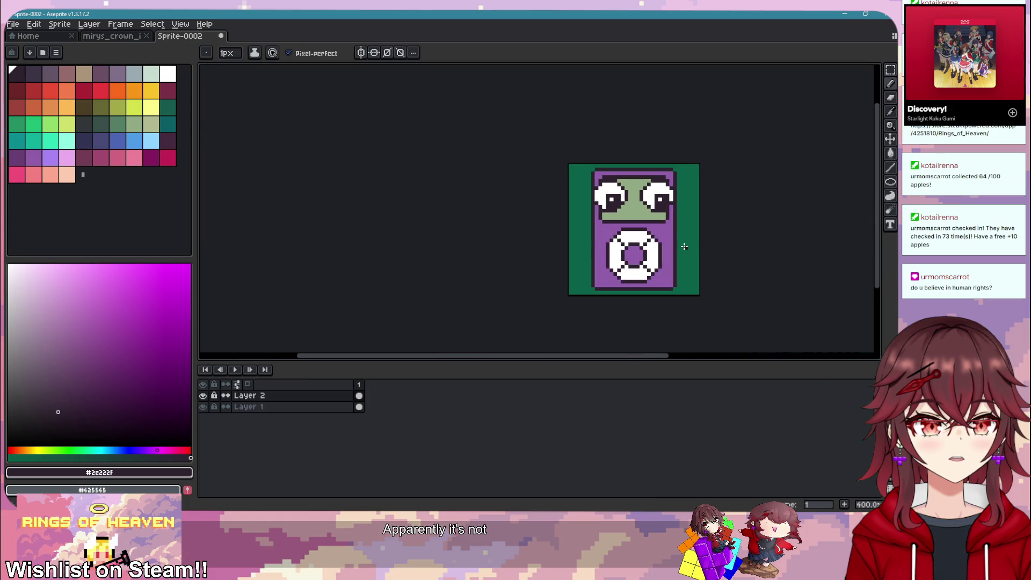
pyautogui.scroll(5, 684, 247)
pyautogui.keyDown('alt'); pyautogui.click(659, 201); pyautogui.keyUp('alt')
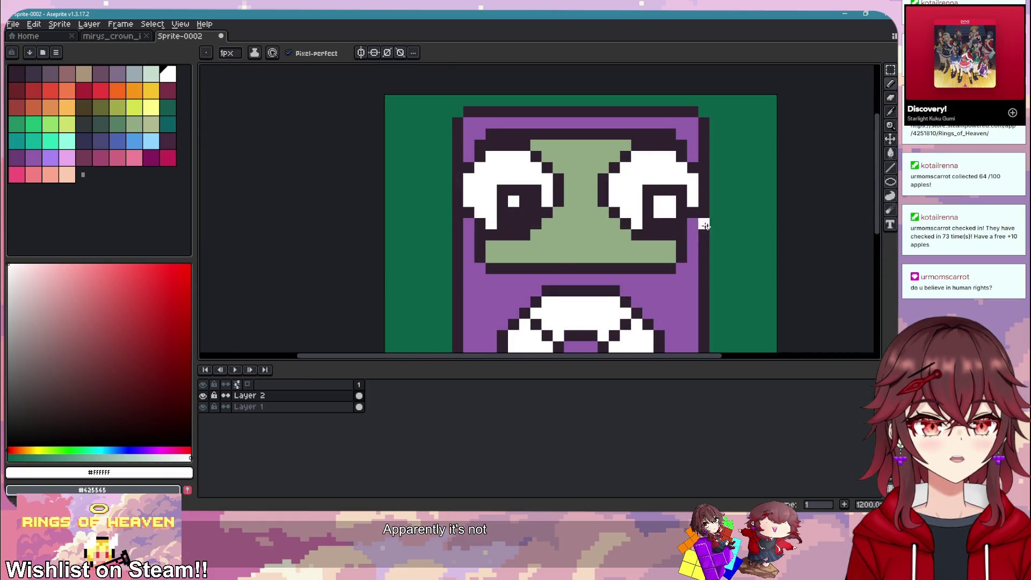
pyautogui.scroll(-4, 704, 225)
pyautogui.scroll(4, 740, 246)
pyautogui.hotkey('ctrl', 'z')
pyautogui.hotkey('ctrl', 'z')
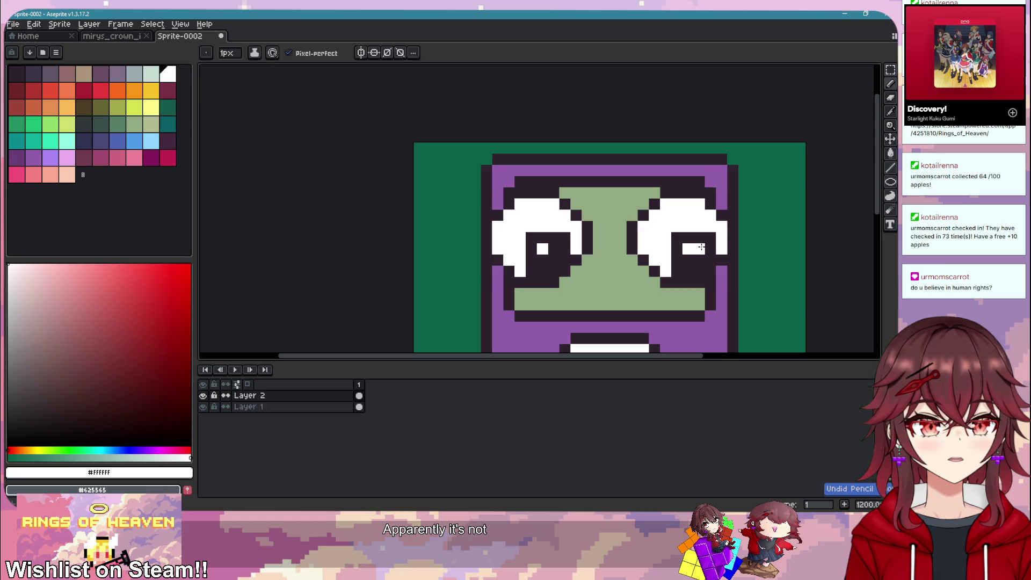
pyautogui.hotkey('ctrl', 'z')
pyautogui.click(698, 248)
pyautogui.scroll(-2, 698, 247)
pyautogui.scroll(-1, 741, 271)
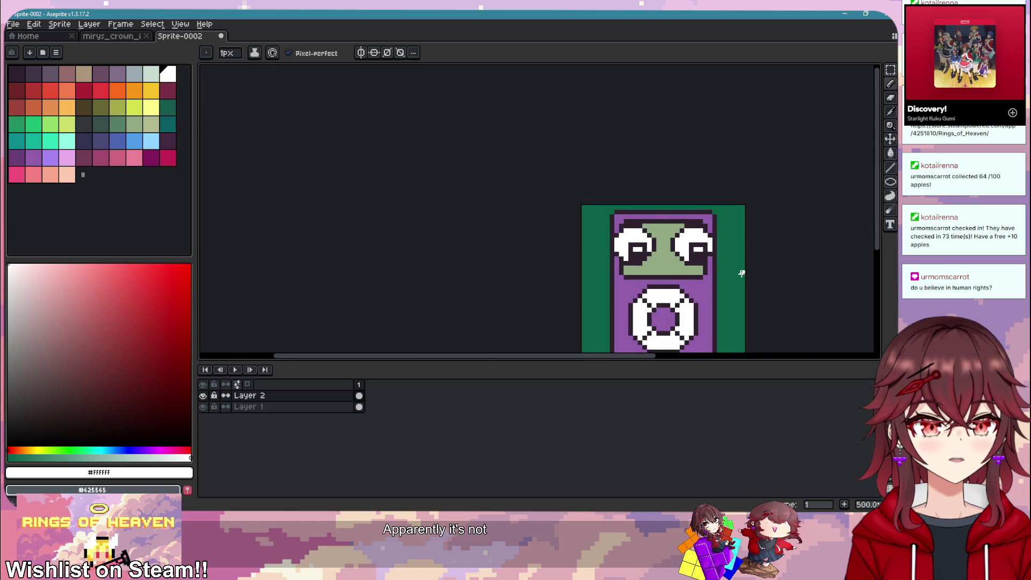
pyautogui.scroll(-1, 736, 241)
pyautogui.scroll(-1, 720, 226)
# Step: Undo the last pencil mark and re-pick the dark pupil colour
pyautogui.hotkey('ctrl', 'z')
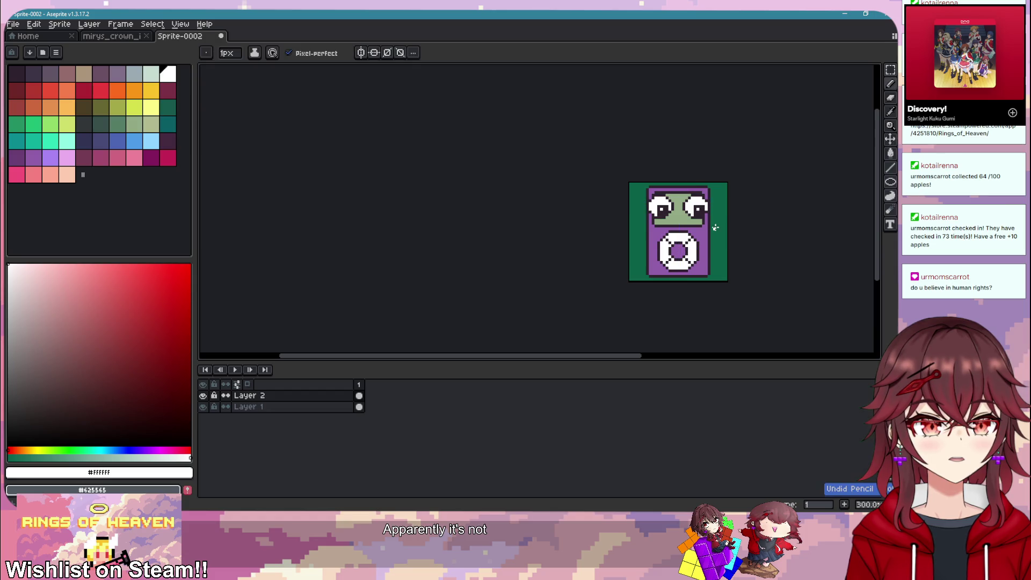
pyautogui.scroll(1, 704, 204)
pyautogui.scroll(5, 722, 226)
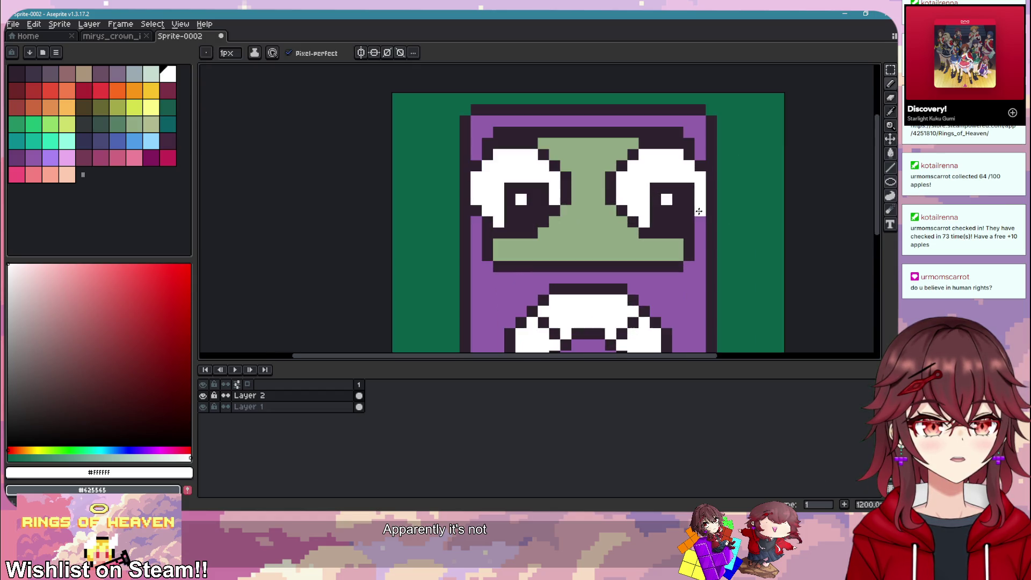
pyautogui.keyDown('alt'); pyautogui.click(701, 215); pyautogui.keyUp('alt')
pyautogui.scroll(-4, 752, 257)
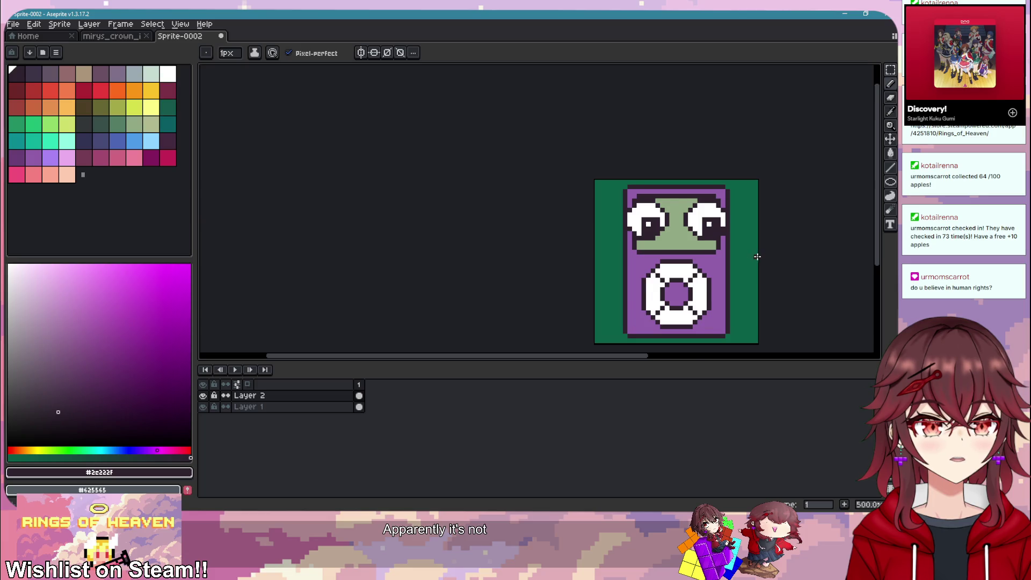
pyautogui.scroll(-3, 757, 257)
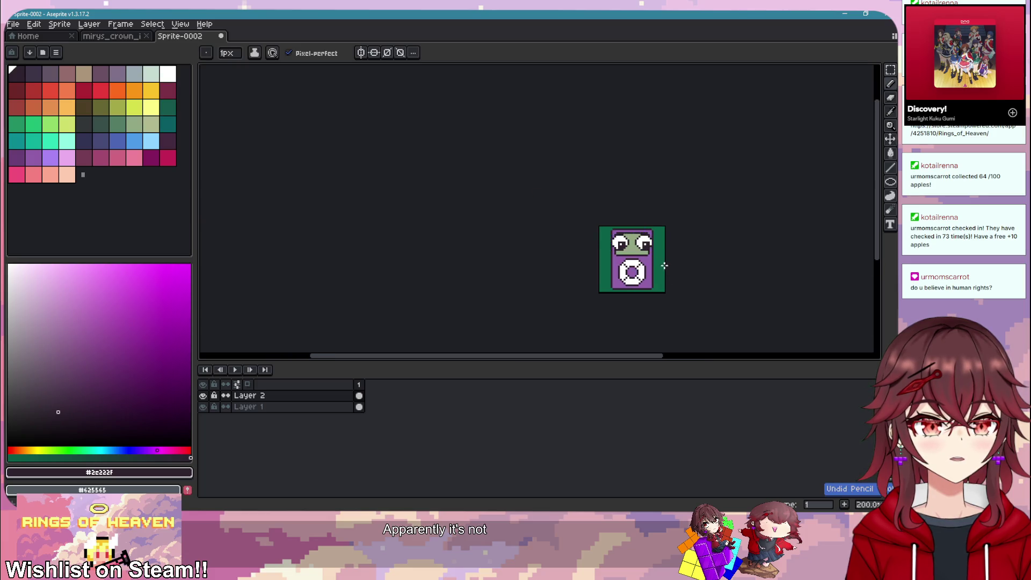
pyautogui.scroll(3, 664, 264)
pyautogui.scroll(1, 655, 262)
pyautogui.scroll(1, 649, 262)
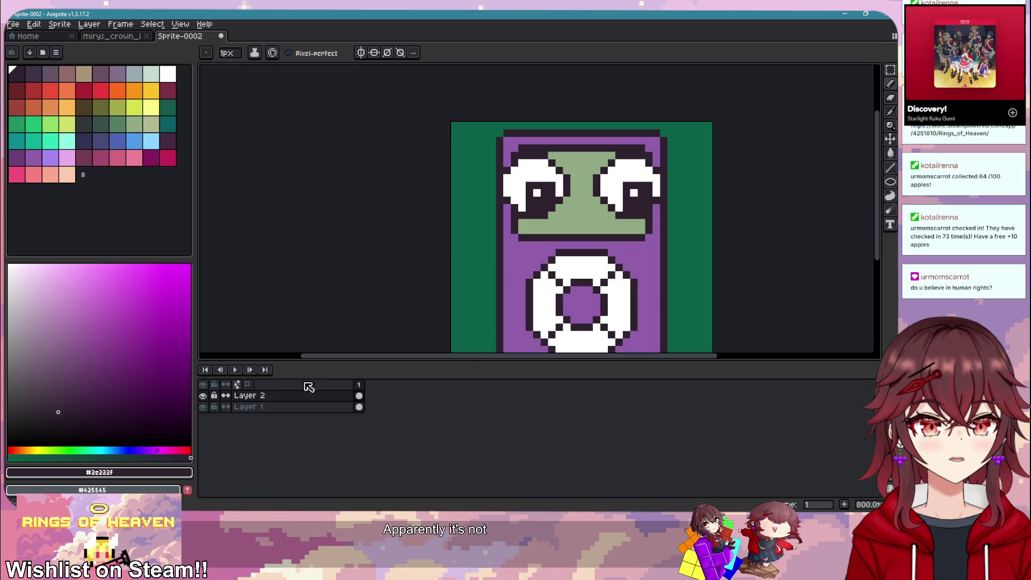
pyautogui.moveTo(473, 126); pyautogui.dragTo(677, 244)
pyautogui.hotkey('ctrl', 'z')
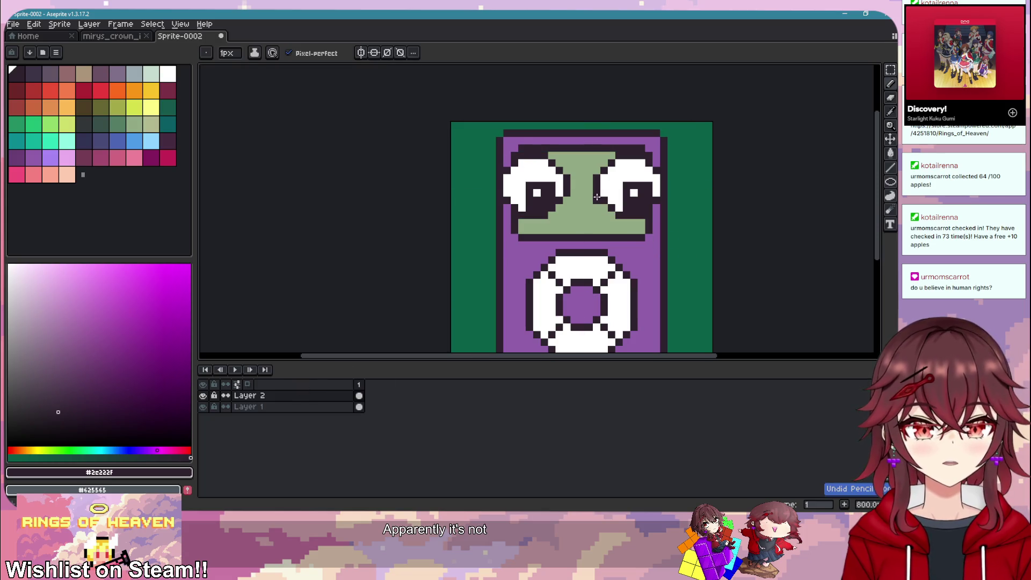
pyautogui.press('m')
pyautogui.moveTo(452, 122); pyautogui.dragTo(702, 258)
pyautogui.moveTo(645, 223); pyautogui.dragTo(629, 226)
pyautogui.moveTo(685, 197); pyautogui.dragTo(718, 203)
pyautogui.moveTo(568, 266); pyautogui.dragTo(574, 326)
pyautogui.hotkey('ctrl', 'z')
pyautogui.moveTo(715, 127); pyautogui.dragTo(709, 98)
pyautogui.hotkey('ctrl', 'z')
pyautogui.hotkey('ctrl', 'z')
pyautogui.scroll(-3, 725, 258)
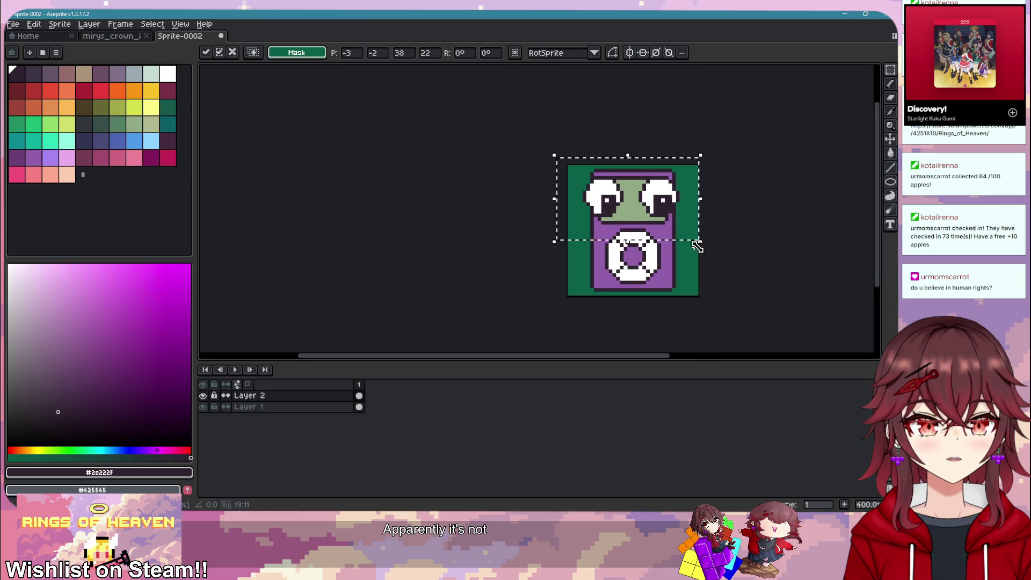
pyautogui.hotkey('ctrl', 'd')
pyautogui.scroll(-3, 727, 266)
pyautogui.scroll(4, 726, 266)
pyautogui.hotkey('ctrl', 'z')
pyautogui.hotkey('ctrl', 'z')
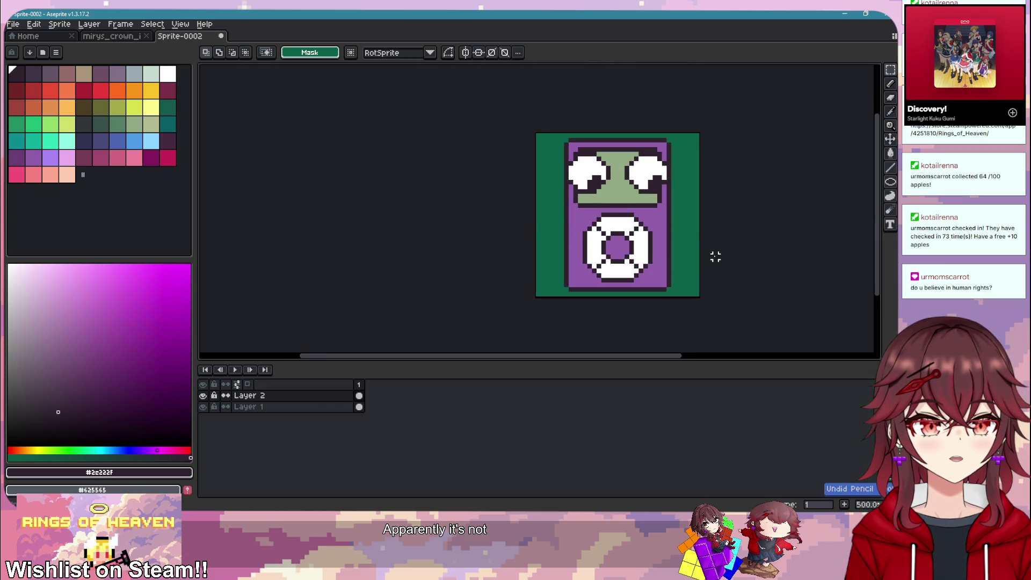
pyautogui.scroll(-4, 716, 257)
pyautogui.hotkey('ctrl', 'y')
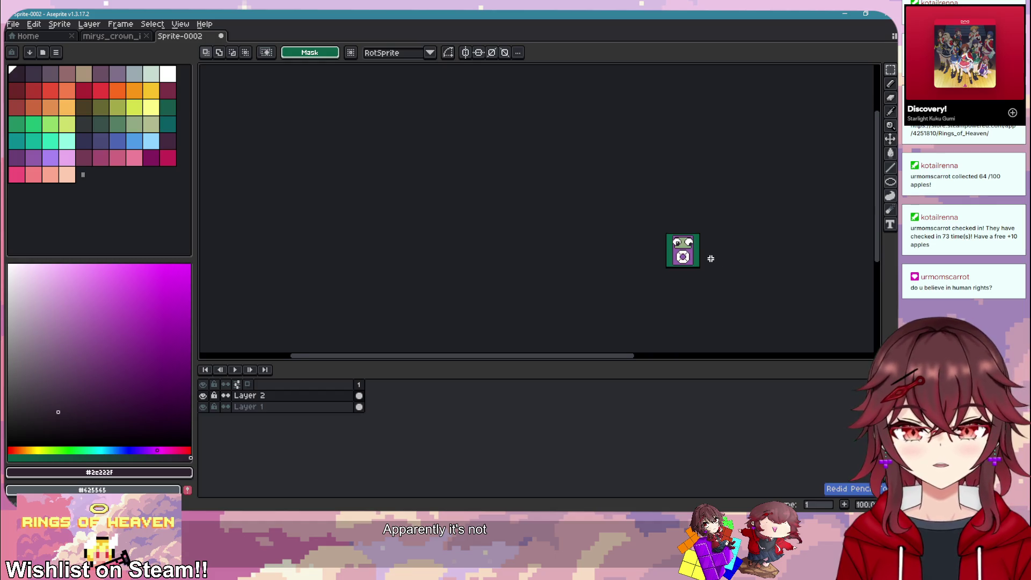
pyautogui.scroll(3, 710, 258)
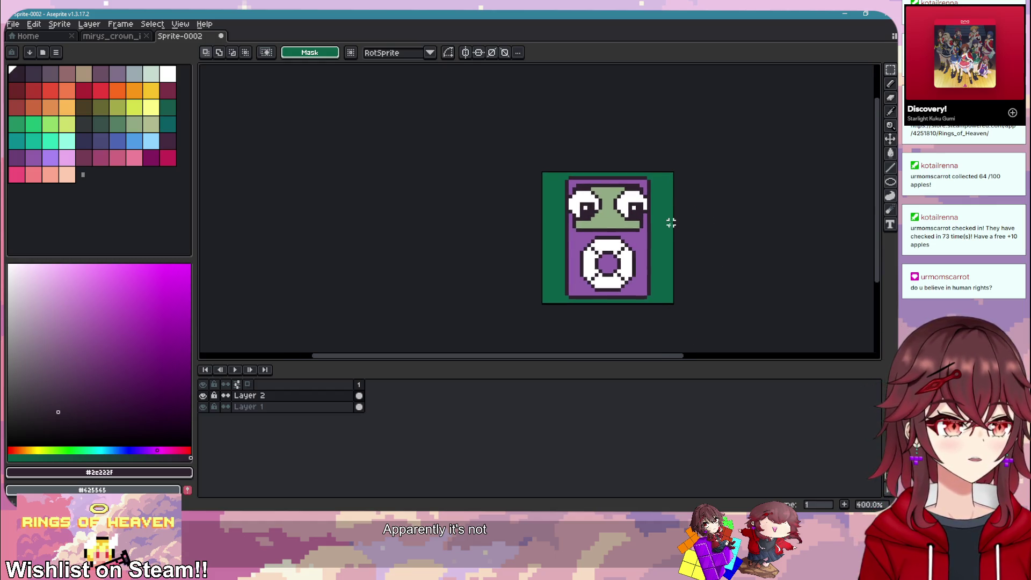
pyautogui.scroll(2, 666, 271)
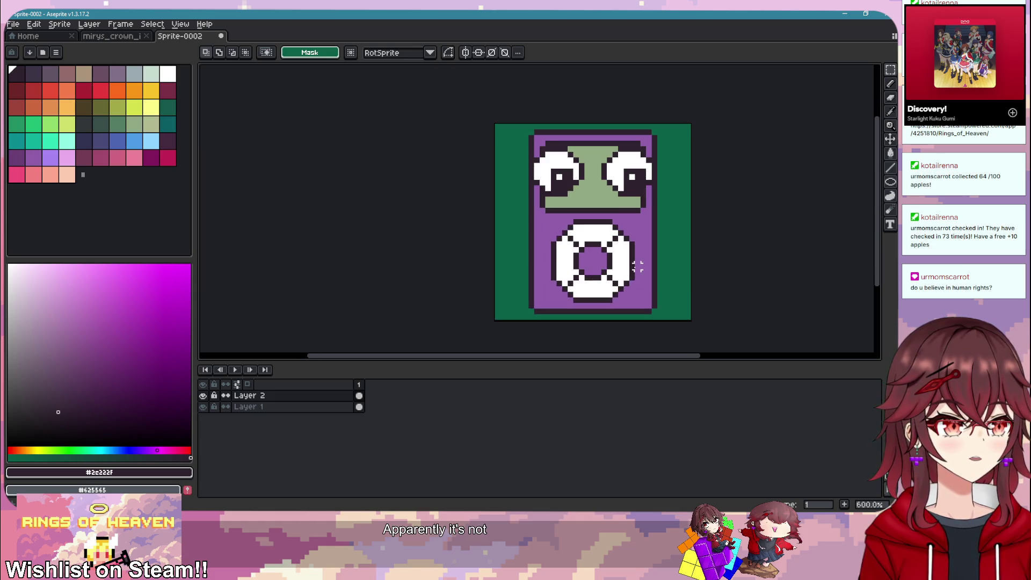
pyautogui.hscroll(2, 642, 255)
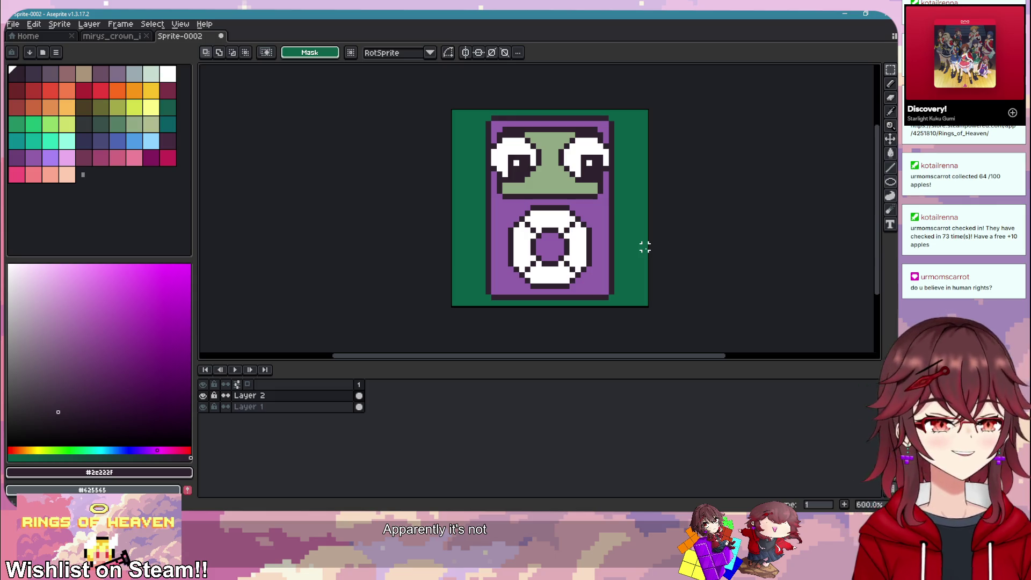
pyautogui.hotkey('alt', 'Tab')
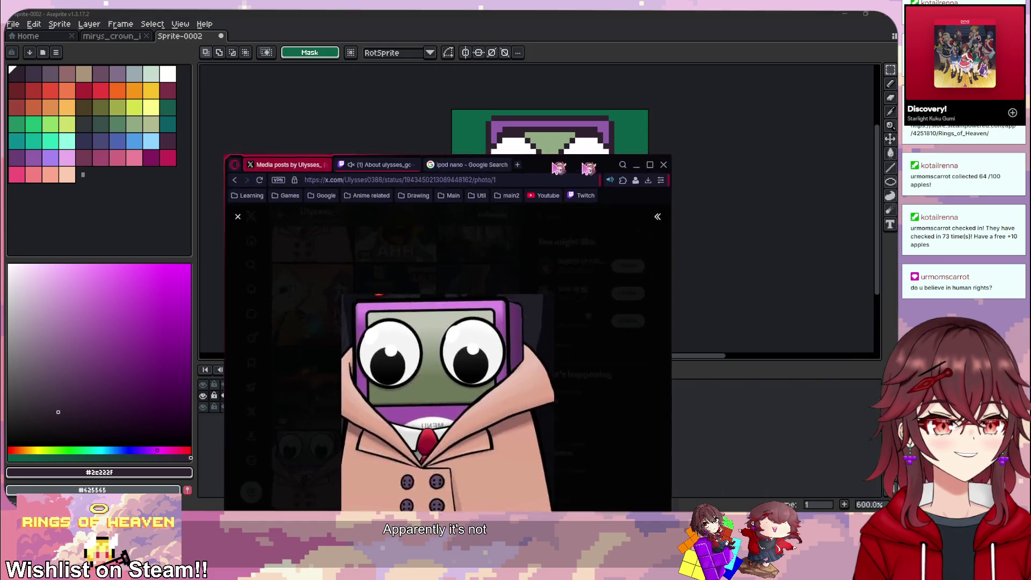
# Step: Set the X reference image beside the sprite to compare, then minimise the browser
pyautogui.moveTo(580, 165); pyautogui.dragTo(361, 83)
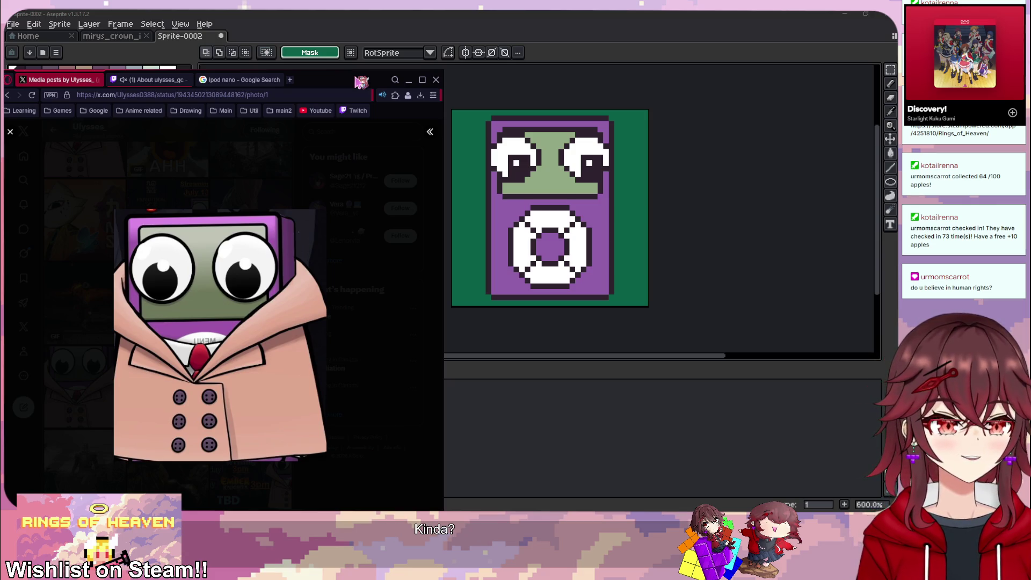
pyautogui.scroll(-4, 746, 248)
pyautogui.scroll(4, 618, 224)
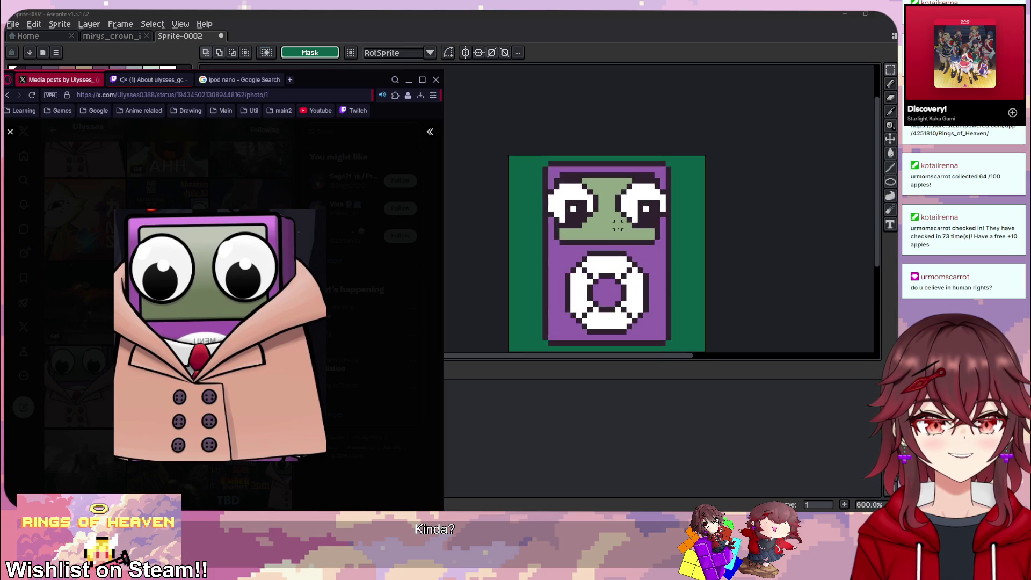
pyautogui.scroll(1, 618, 247)
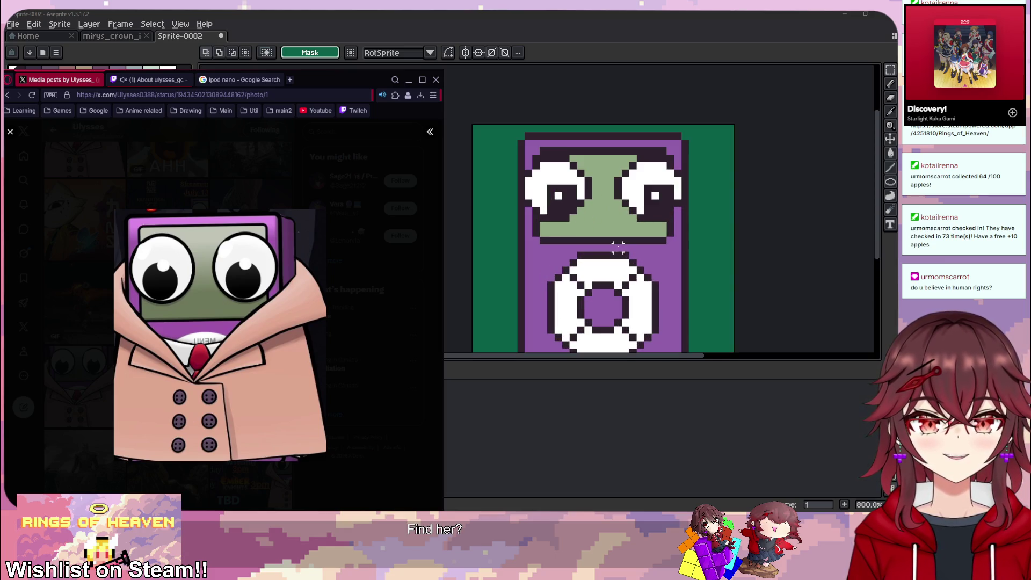
pyautogui.scroll(-1, 618, 246)
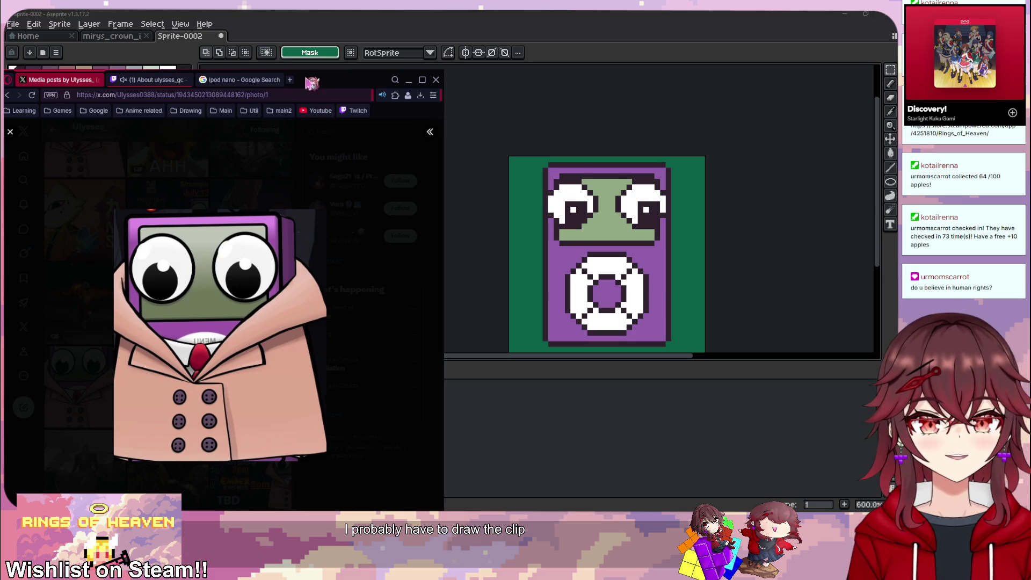
pyautogui.press('super+Down')
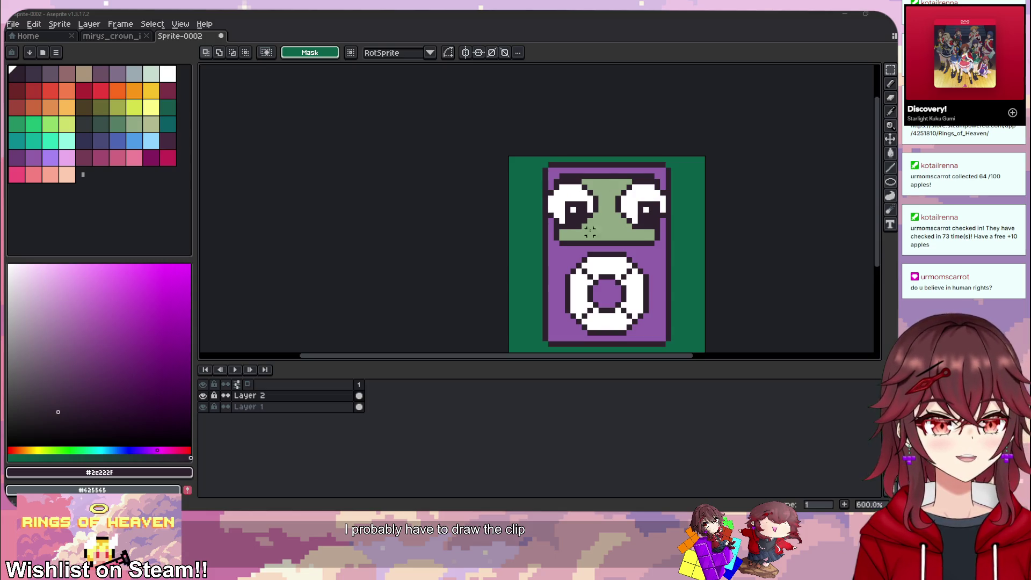
# Step: Shift the selected upper half containing the eyes one pixel left and commit it
pyautogui.scroll(-2, 645, 274)
pyautogui.scroll(1, 633, 277)
pyautogui.scroll(1, 625, 278)
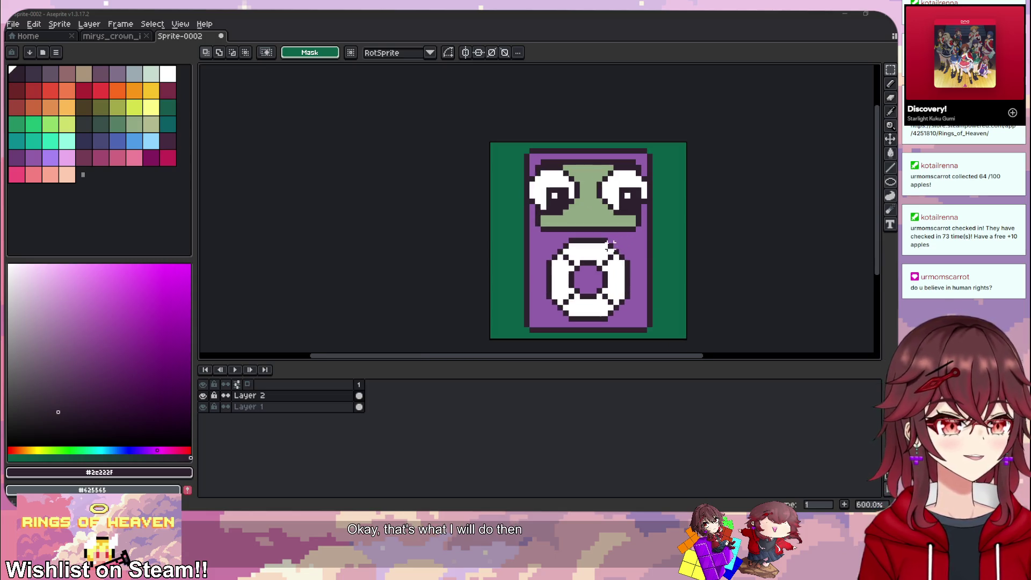
pyautogui.scroll(-2, 609, 183)
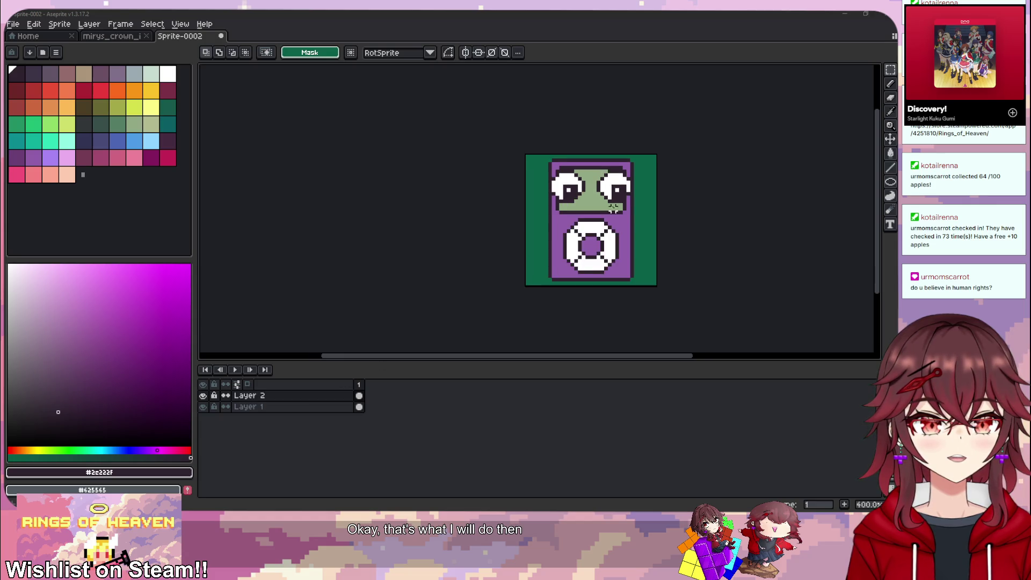
pyautogui.scroll(2, 613, 193)
pyautogui.moveTo(475, 141)
pyautogui.mouseDown()
pyautogui.moveTo(653, 243)
pyautogui.moveTo(620, 221)
pyautogui.moveTo(624, 229)
pyautogui.mouseUp()
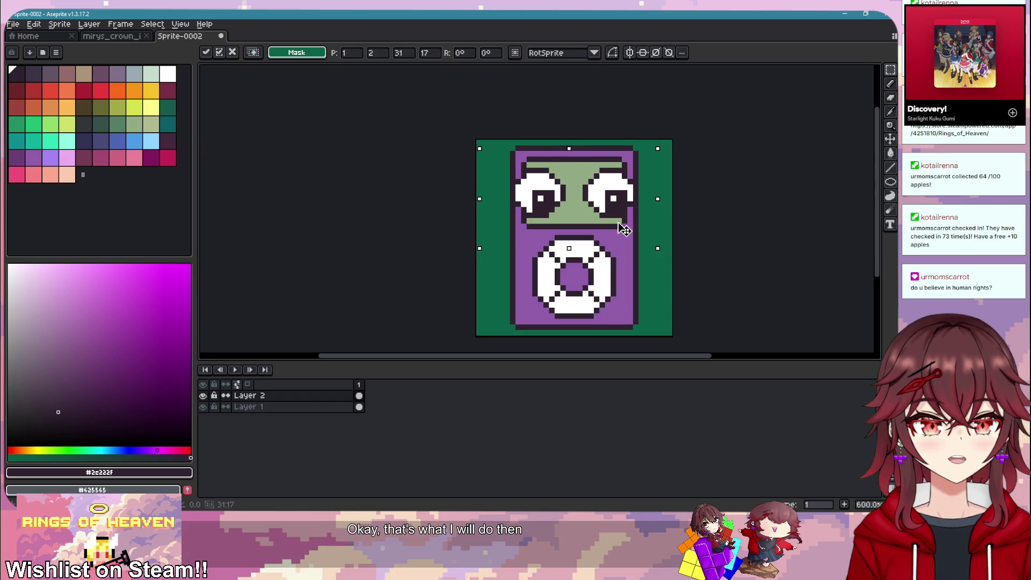
pyautogui.click(724, 239)
pyautogui.scroll(-3, 727, 260)
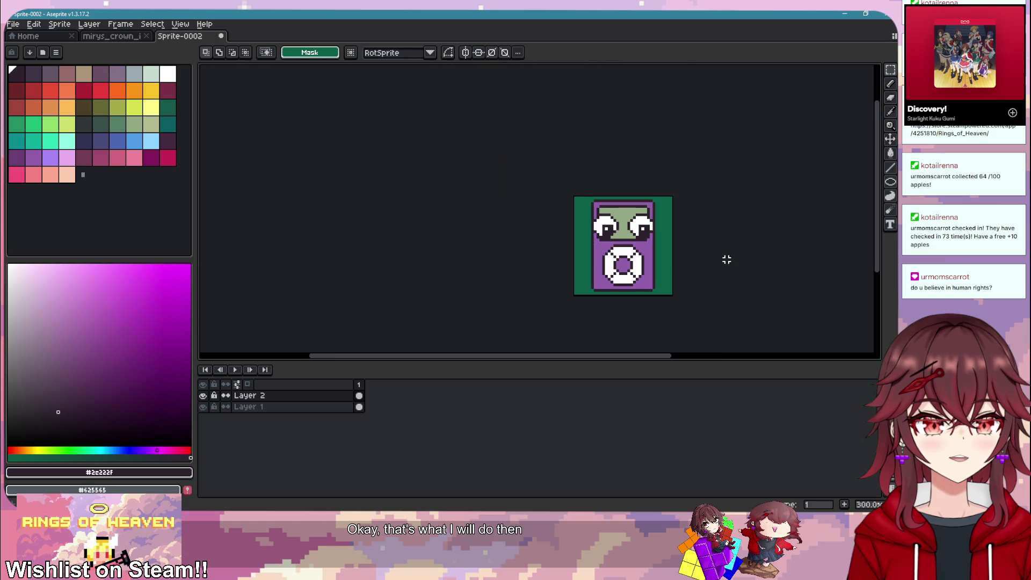
pyautogui.scroll(-1, 720, 285)
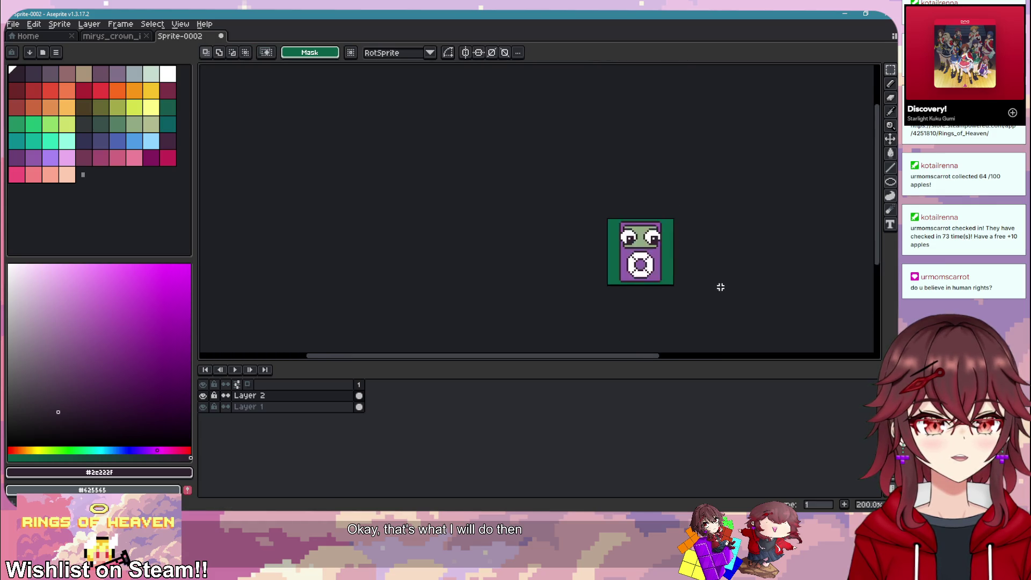
pyautogui.scroll(4, 671, 292)
pyautogui.rightClick(314, 396)
# Step: Add a new empty Layer 3 above the creature layers
pyautogui.moveTo(333, 417)
pyautogui.click(422, 417)
pyautogui.moveTo(651, 223); pyautogui.dragTo(599, 245)
# Step: Lower the opacity of the eye layer (Layer 2) and the body layer (Layer 1) so they fade
pyautogui.rightClick(310, 397)
pyautogui.click(317, 406)
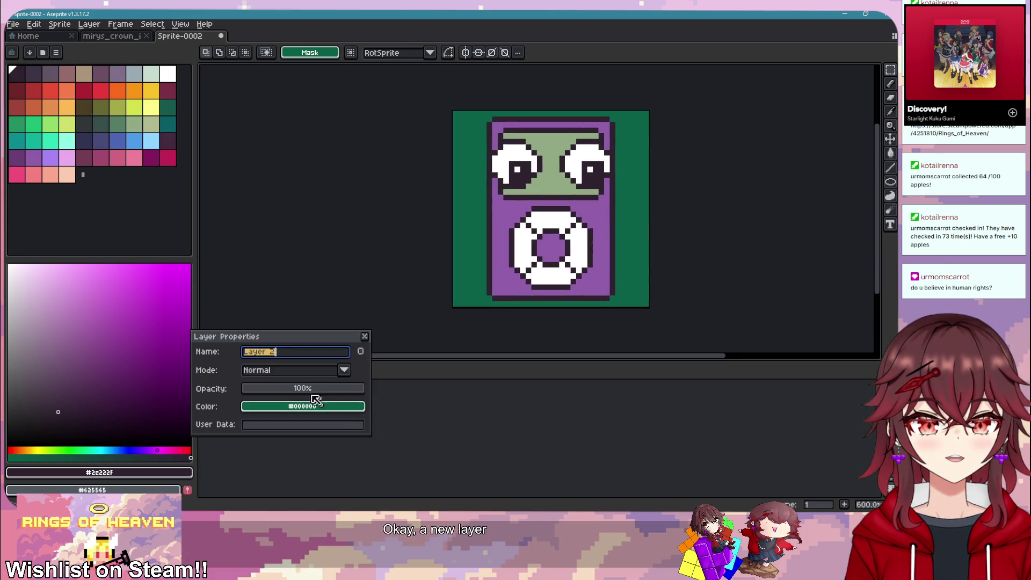
pyautogui.click(277, 389)
pyautogui.click(365, 336)
pyautogui.rightClick(301, 418)
pyautogui.click(334, 424)
pyautogui.click(281, 388)
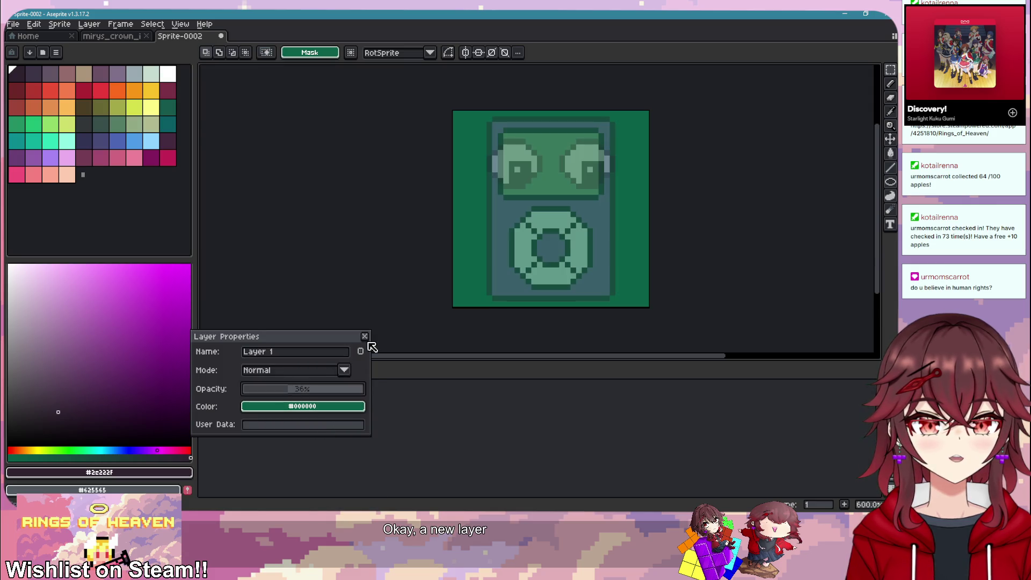
pyautogui.click(365, 336)
# Step: Select Layer 3, take the Pencil and turn on horizontal symmetry
pyautogui.click(306, 396)
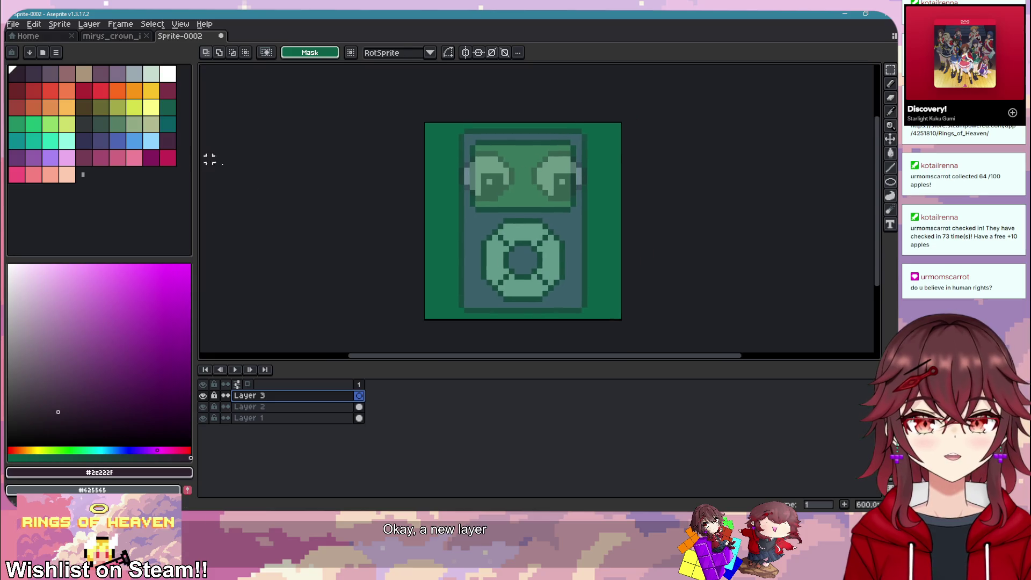
pyautogui.press('b')
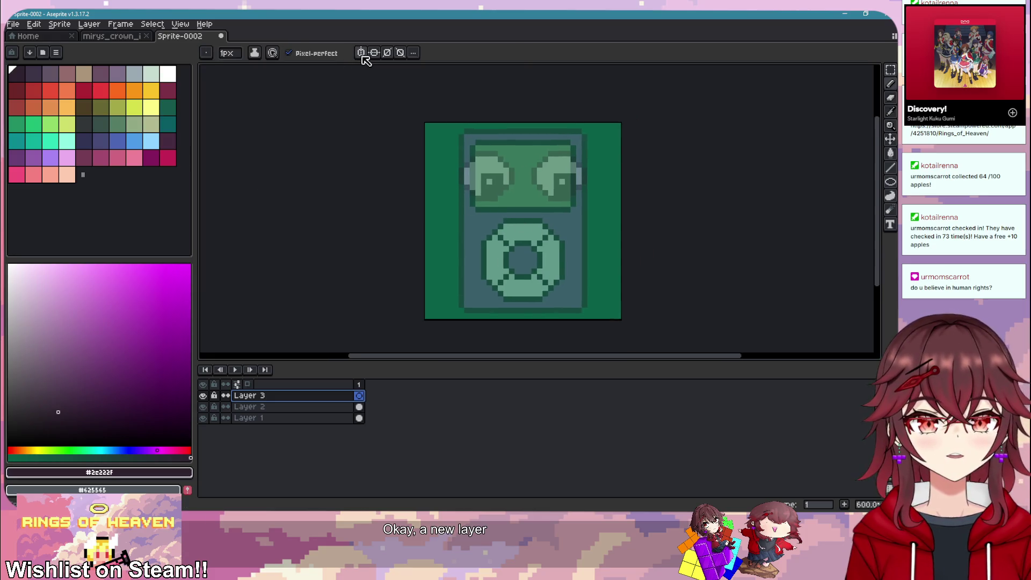
pyautogui.click(361, 52)
pyautogui.scroll(1, 510, 237)
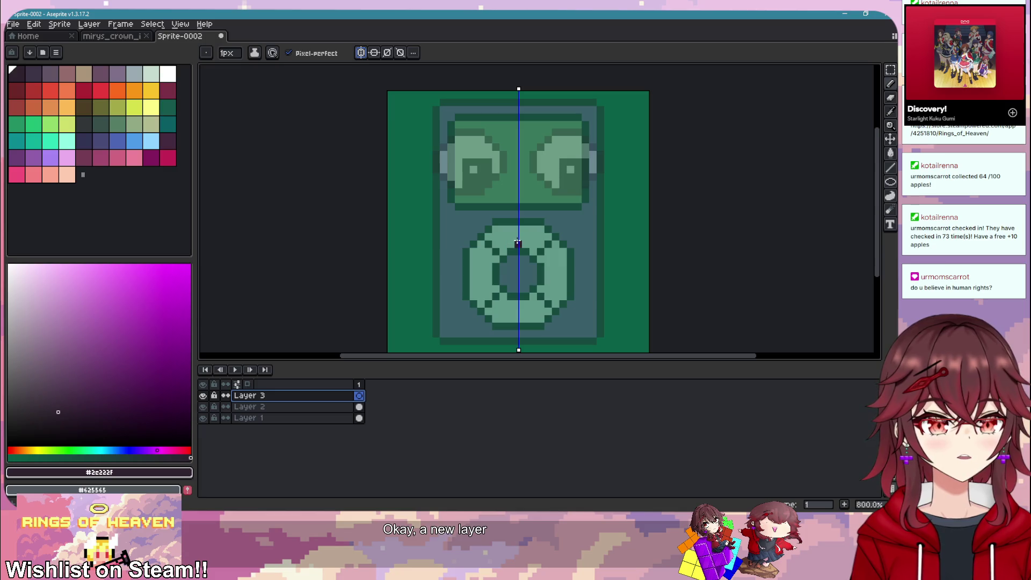
pyautogui.scroll(1, 518, 237)
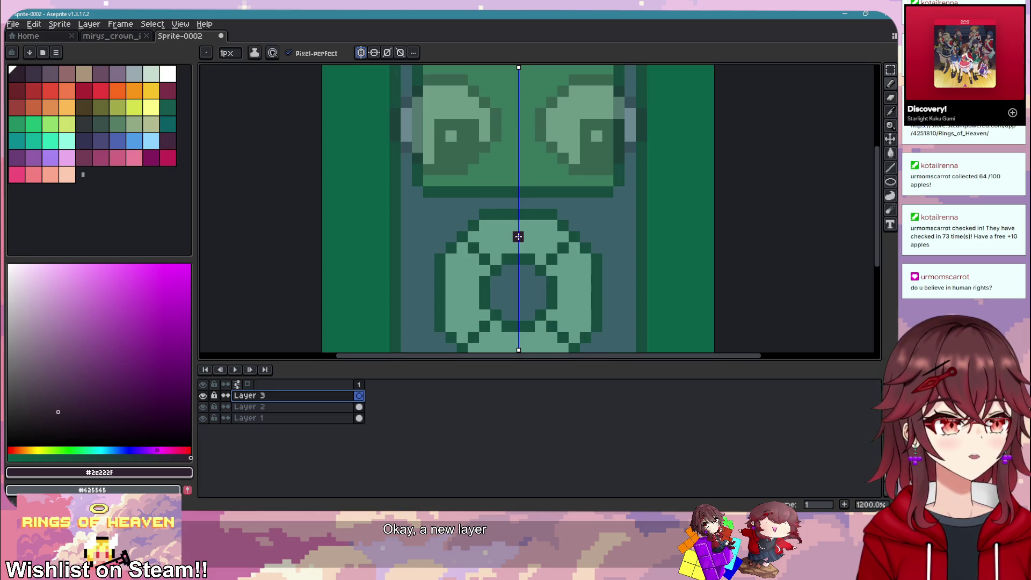
# Step: Draw the mirrored dark coat outline: collar line, lapels and sides down toward the hem
pyautogui.moveTo(518, 237); pyautogui.dragTo(379, 189)
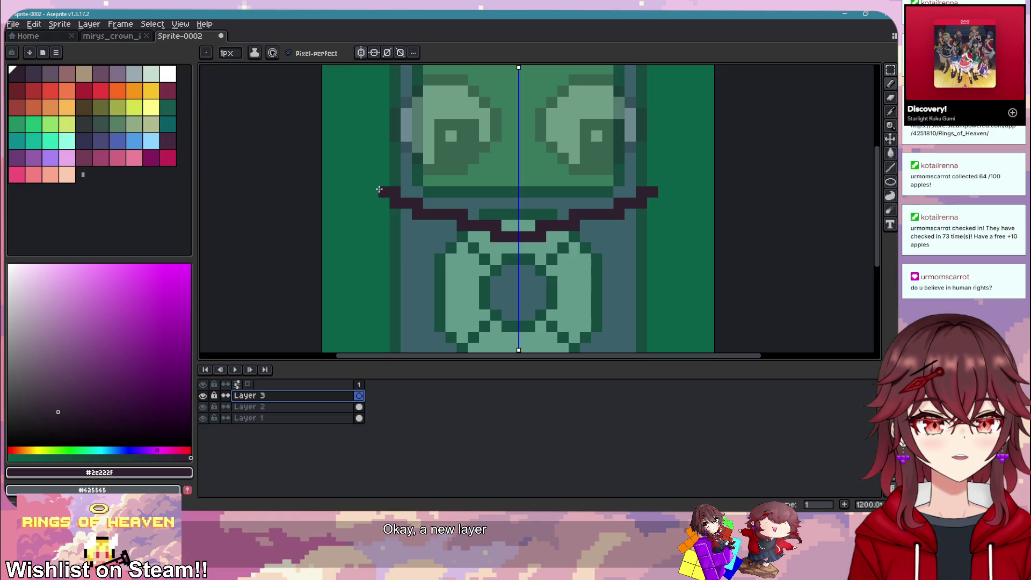
pyautogui.moveTo(384, 145); pyautogui.dragTo(374, 279)
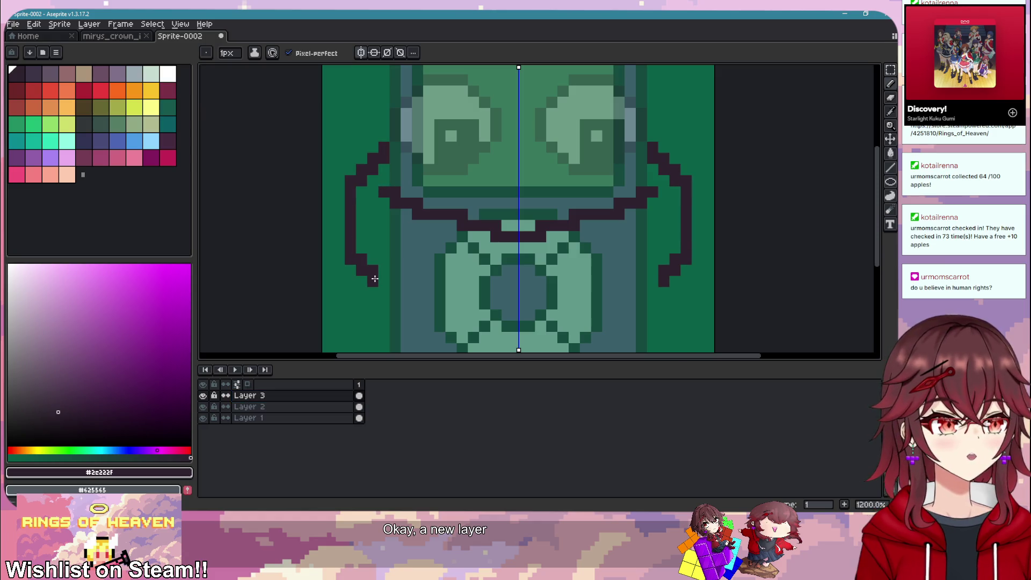
pyautogui.hotkey('ctrl', 'z')
pyautogui.hotkey('ctrl', 'z')
pyautogui.moveTo(352, 228); pyautogui.dragTo(512, 252)
pyautogui.scroll(-3, 511, 253)
pyautogui.scroll(3, 515, 258)
pyautogui.scroll(-5, 553, 292)
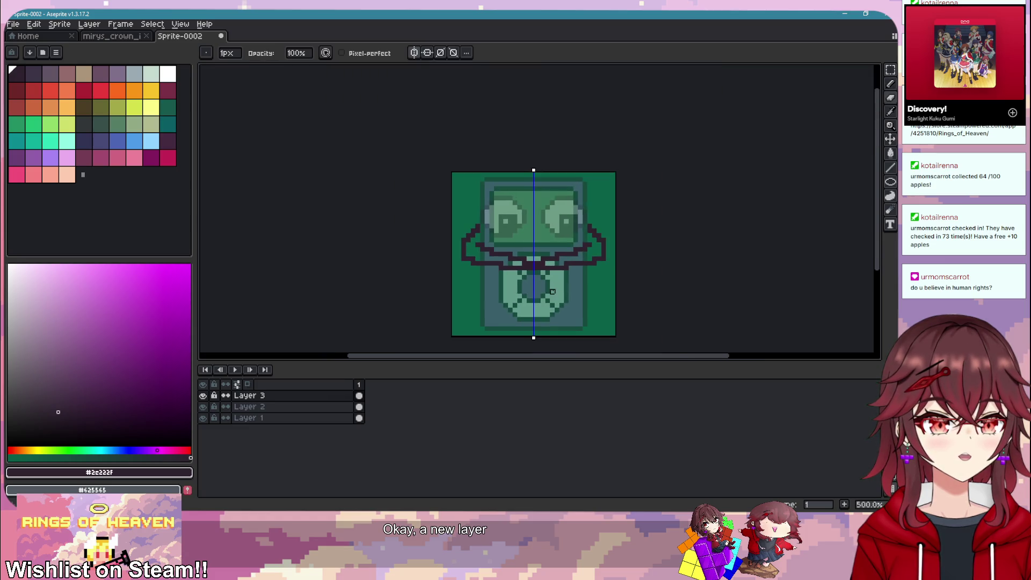
pyautogui.scroll(1, 512, 262)
pyautogui.press('b')
pyautogui.moveTo(468, 236)
pyautogui.mouseDown()
pyautogui.moveTo(452, 304)
pyautogui.moveTo(551, 312)
pyautogui.mouseUp()
# Step: Tidy the lower-left coat outline pixels, then select the sprite's bottom rows
pyautogui.hscroll(1, 596, 318)
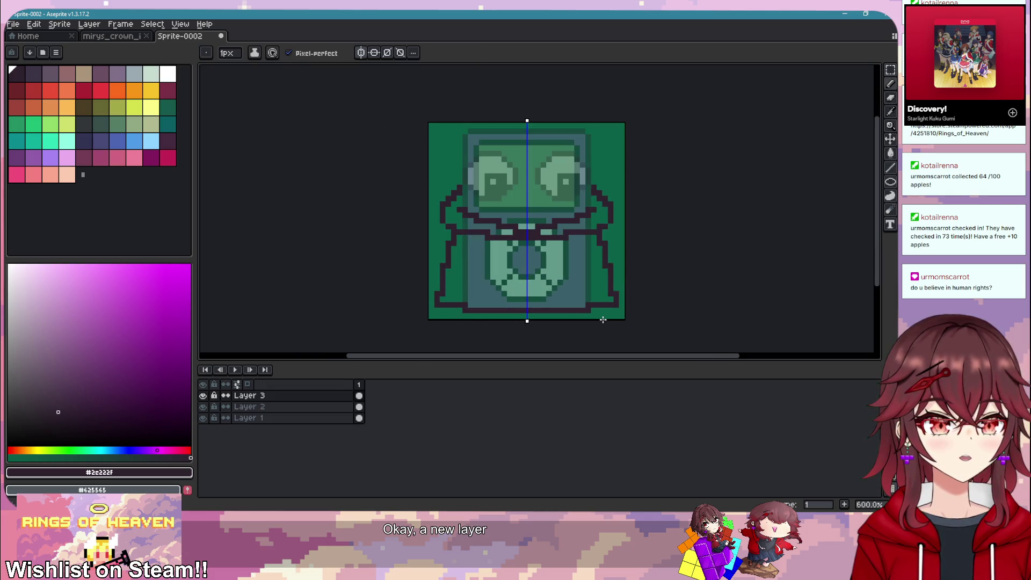
pyautogui.scroll(1, 604, 320)
pyautogui.scroll(1, 411, 277)
pyautogui.click(412, 277)
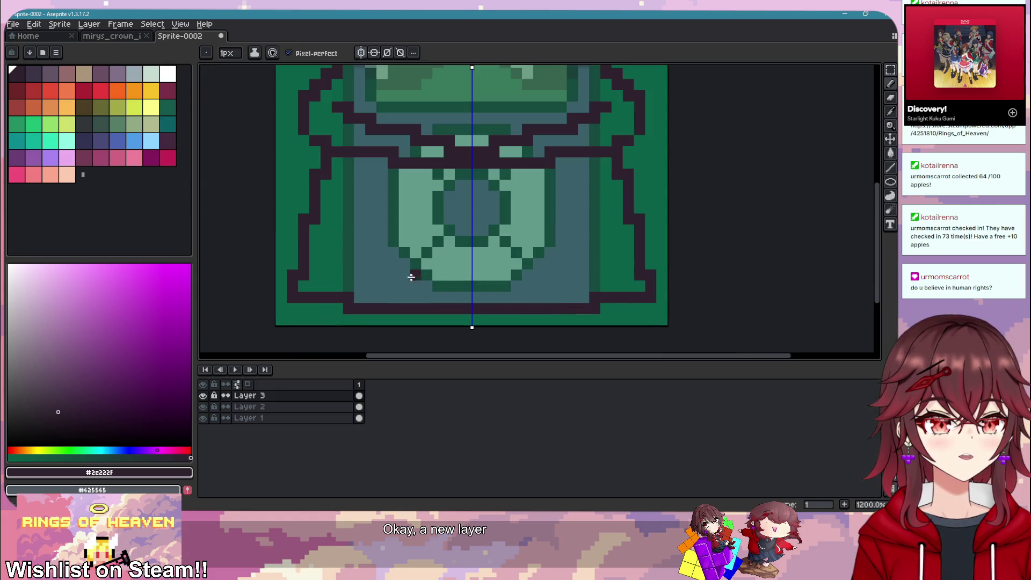
pyautogui.press('e')
pyautogui.click(326, 298)
pyautogui.click(313, 309)
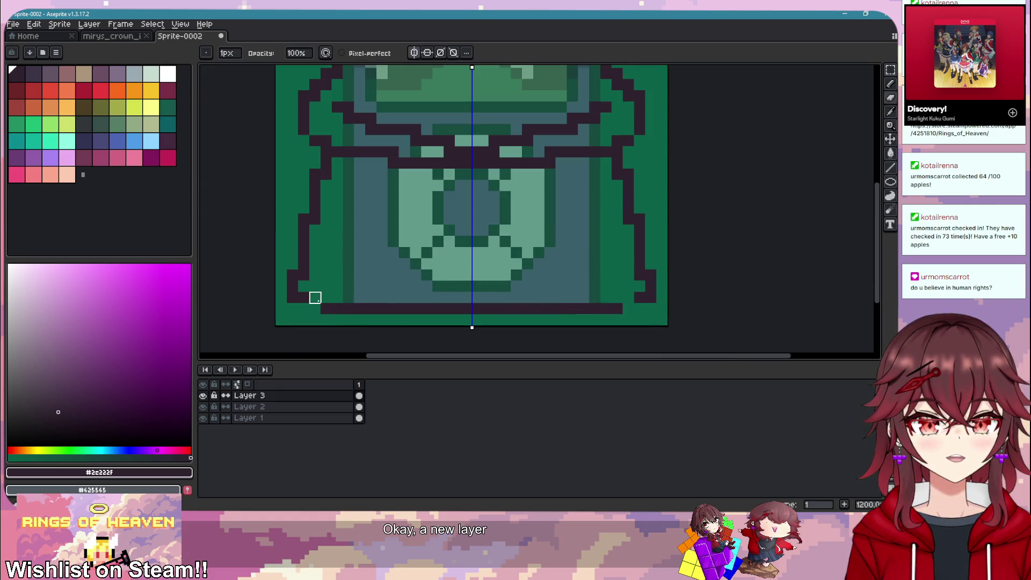
pyautogui.click(304, 298)
pyautogui.click(304, 275)
pyautogui.scroll(-3, 625, 254)
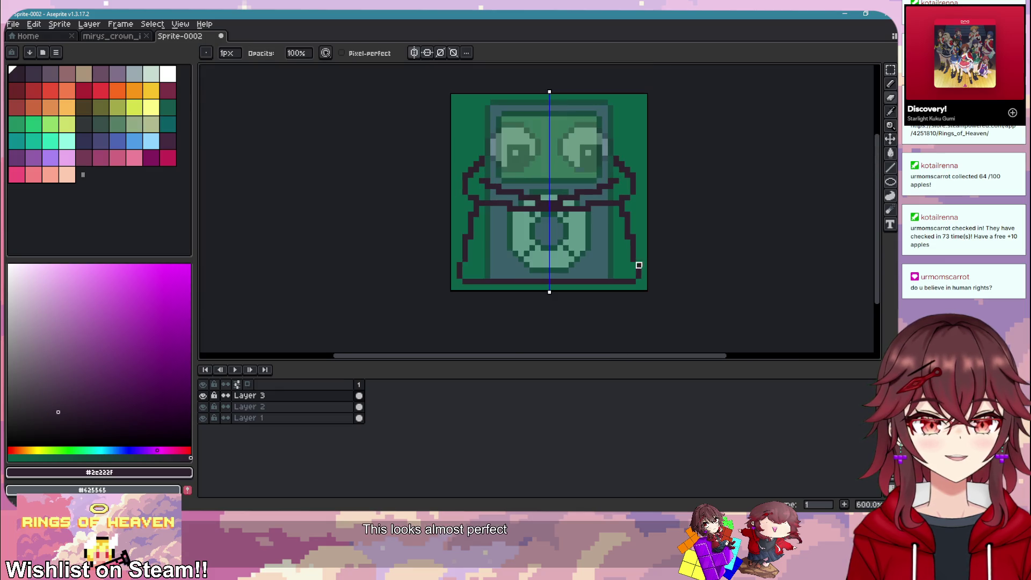
pyautogui.scroll(1, 638, 276)
pyautogui.press('m')
pyautogui.moveTo(368, 207); pyautogui.dragTo(666, 316)
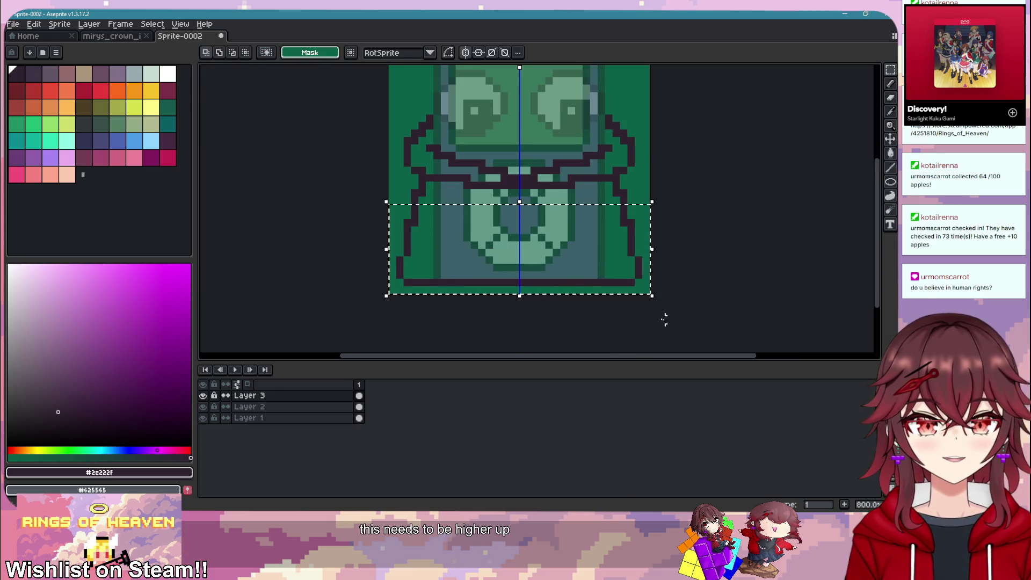
# Step: Move the selected bottom rows up slightly and deselect
pyautogui.moveTo(603, 281); pyautogui.dragTo(602, 271)
pyautogui.click(691, 279)
pyautogui.scroll(-3, 690, 279)
pyautogui.scroll(2, 692, 291)
pyautogui.scroll(1, 512, 239)
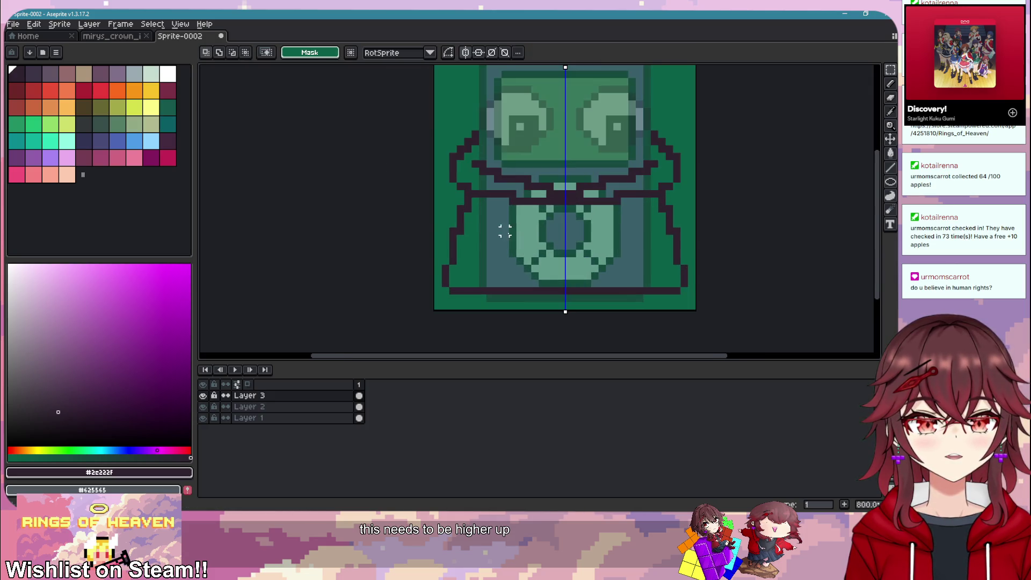
pyautogui.scroll(3, 504, 230)
pyautogui.scroll(-1, 472, 150)
# Step: Redraw the mirrored coat side outline and fix a pixel at the coat's lower edge
pyautogui.press('b')
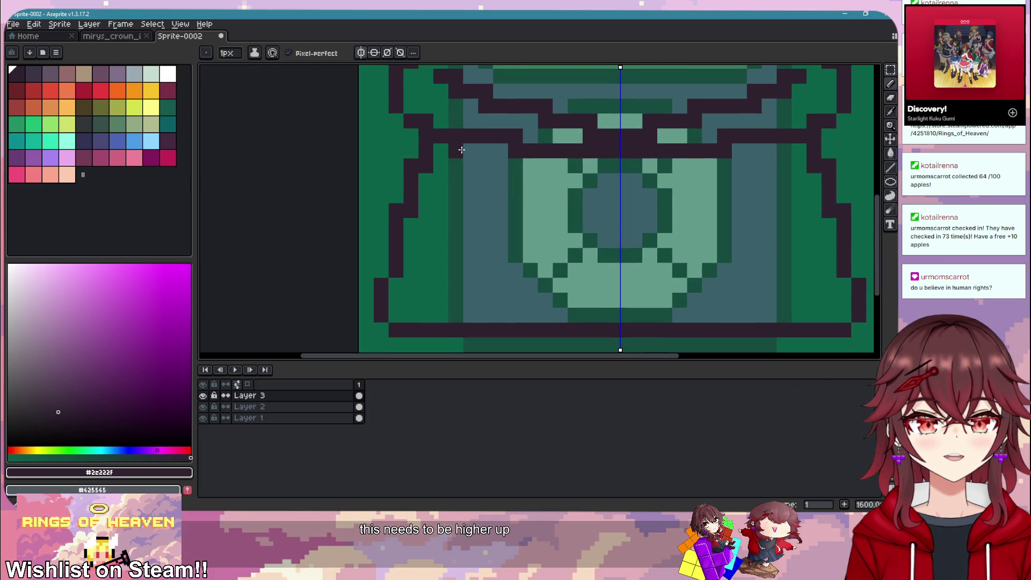
pyautogui.moveTo(454, 177)
pyautogui.mouseDown()
pyautogui.moveTo(396, 306)
pyautogui.moveTo(396, 241)
pyautogui.moveTo(423, 150)
pyautogui.moveTo(396, 237)
pyautogui.mouseUp()
pyautogui.press('e')
pyautogui.scroll(-3, 396, 236)
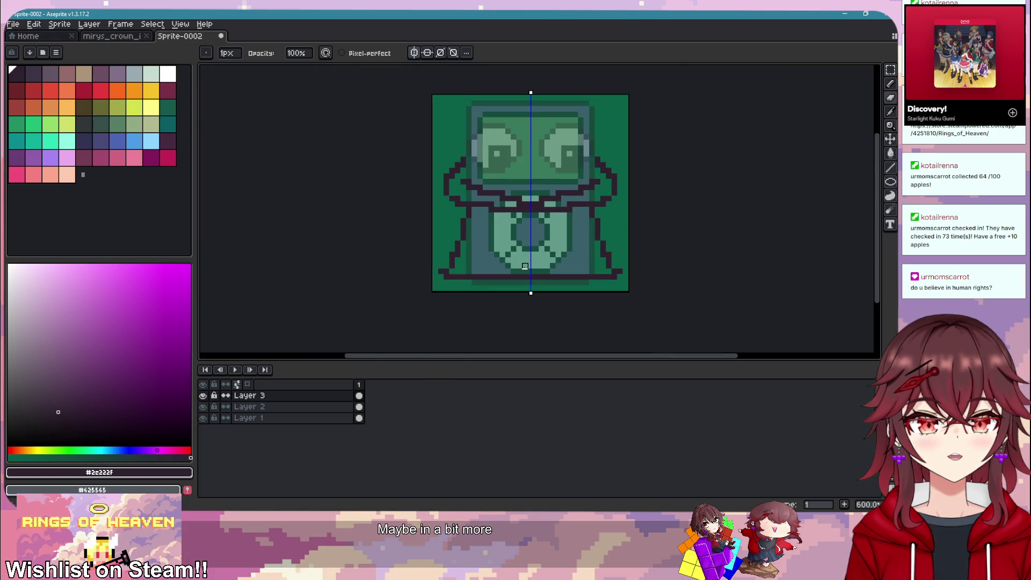
pyautogui.scroll(3, 515, 236)
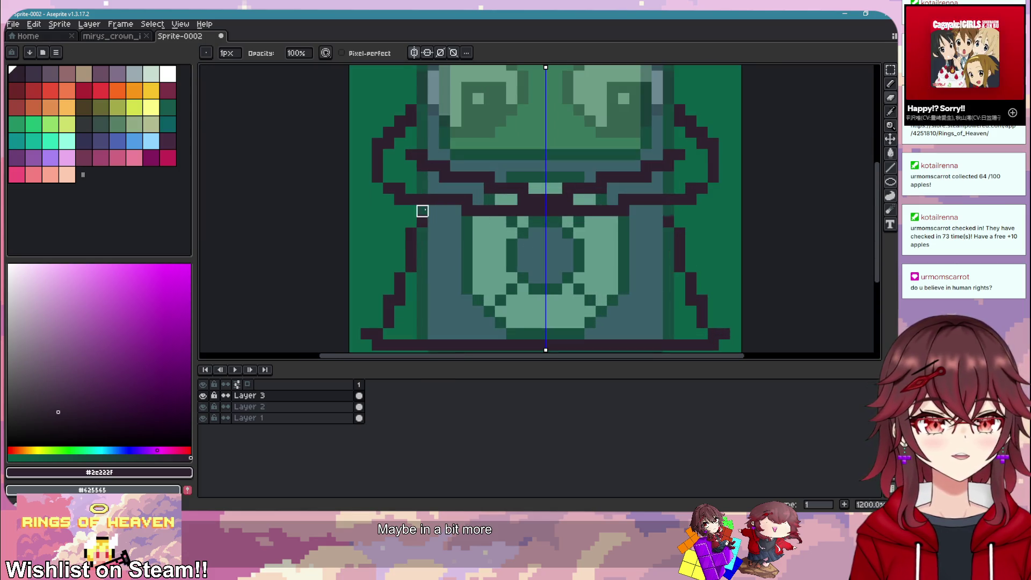
pyautogui.press('b')
pyautogui.scroll(-4, 484, 258)
pyautogui.scroll(2, 473, 290)
pyautogui.press('e')
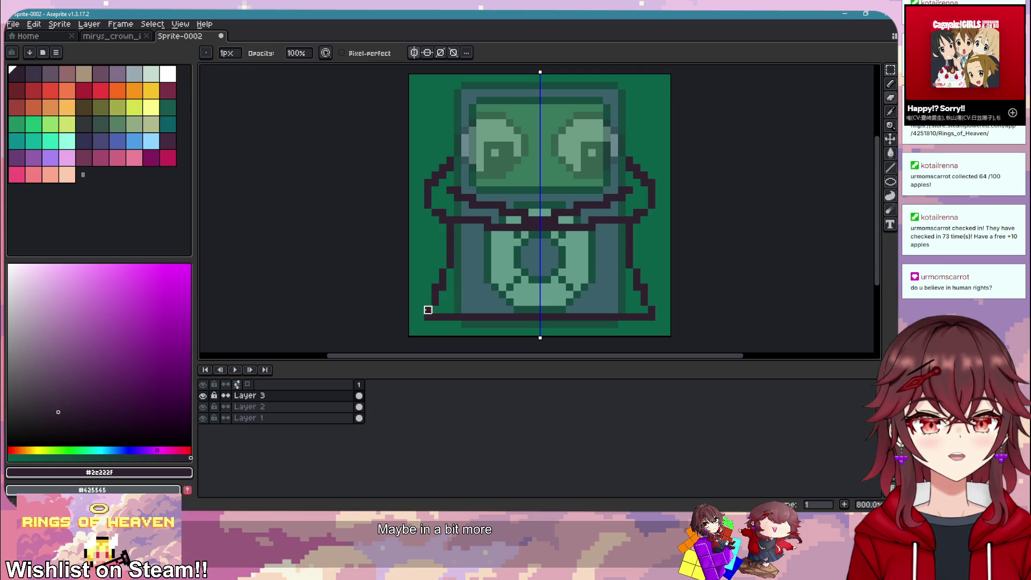
pyautogui.click(436, 302)
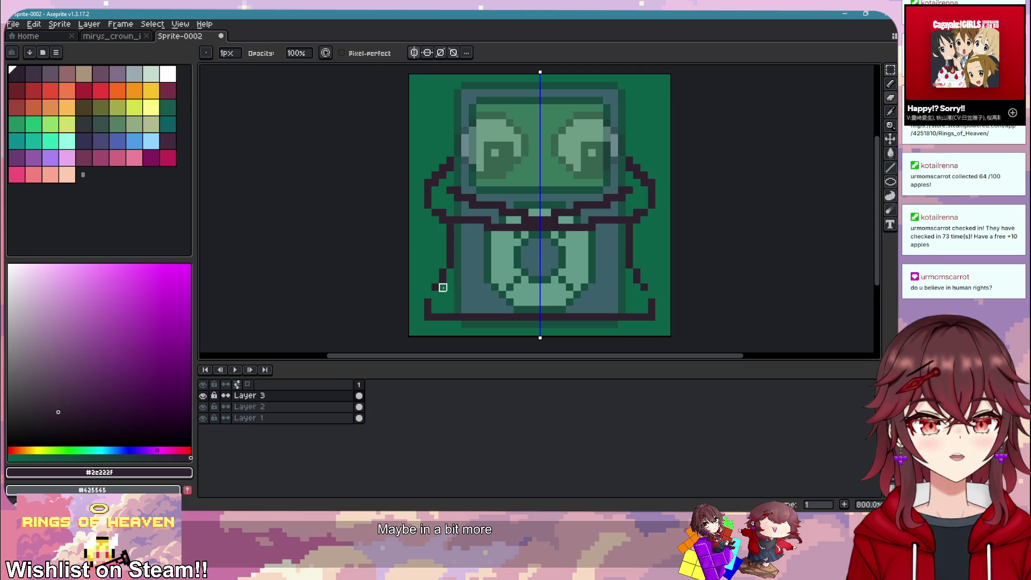
pyautogui.press('b')
pyautogui.click(437, 295)
pyautogui.scroll(-4, 573, 305)
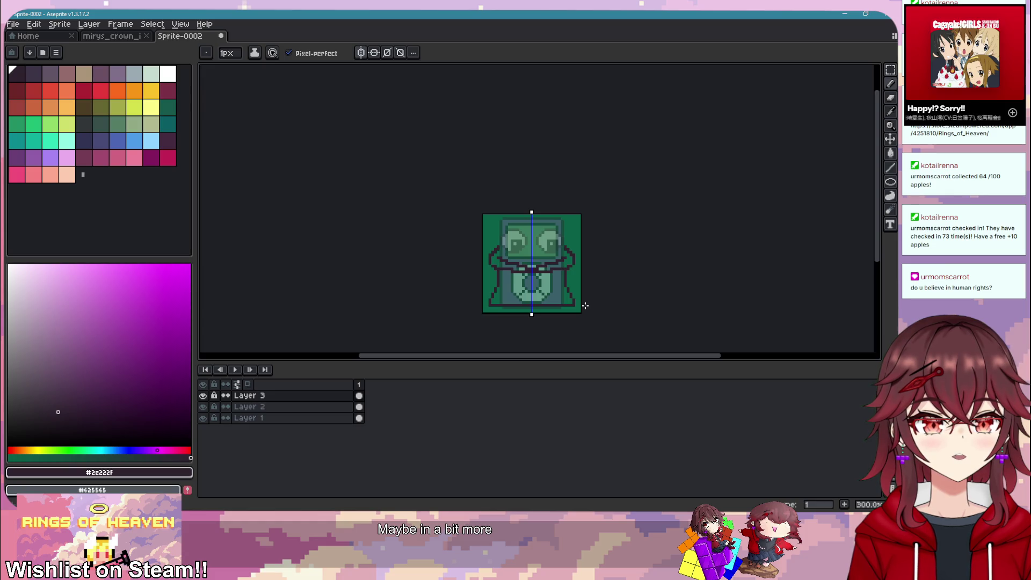
pyautogui.scroll(3, 584, 305)
pyautogui.scroll(3, 578, 305)
# Step: Erase both ends and the bottom corner pixel of the hem line
pyautogui.press('e')
pyautogui.moveTo(569, 305)
pyautogui.mouseDown()
pyautogui.moveTo(513, 305)
pyautogui.moveTo(557, 293)
pyautogui.moveTo(538, 302)
pyautogui.mouseUp()
pyautogui.press('b')
pyautogui.press('e')
pyautogui.press('b')
pyautogui.press('e')
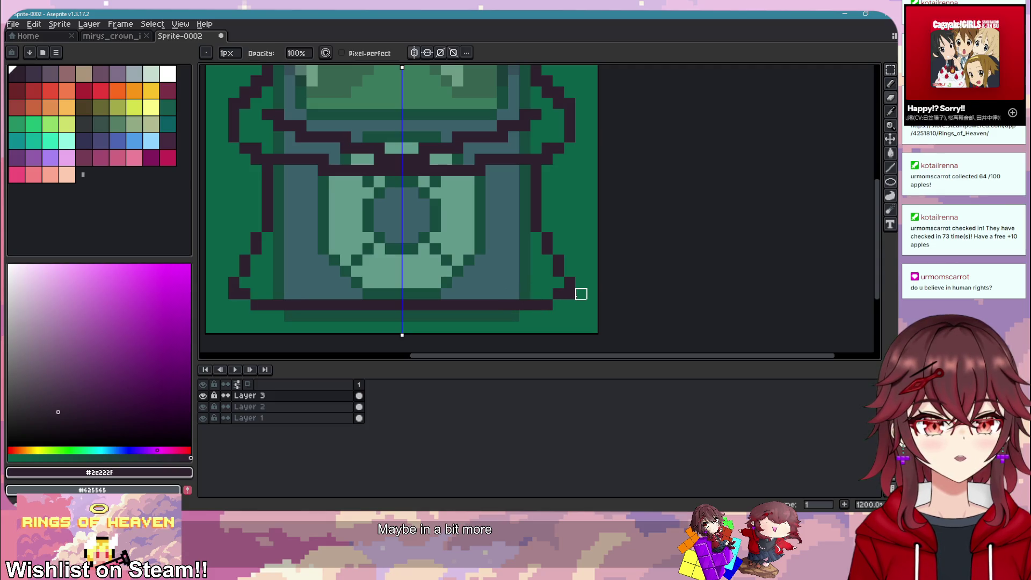
pyautogui.click(569, 294)
pyautogui.scroll(-3, 612, 308)
pyautogui.scroll(3, 593, 287)
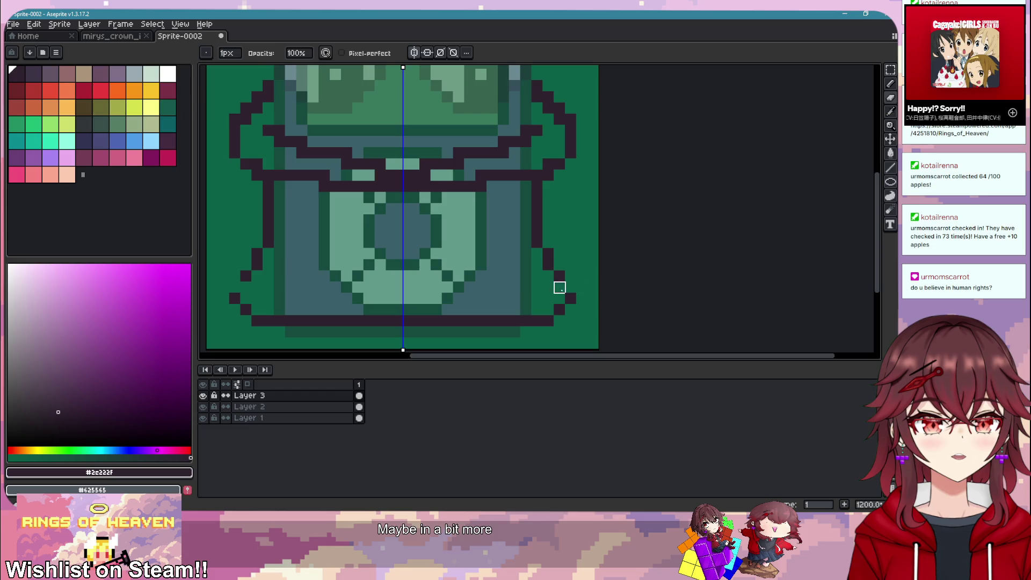
pyautogui.press('b')
pyautogui.scroll(-4, 607, 311)
pyautogui.scroll(-2, 607, 310)
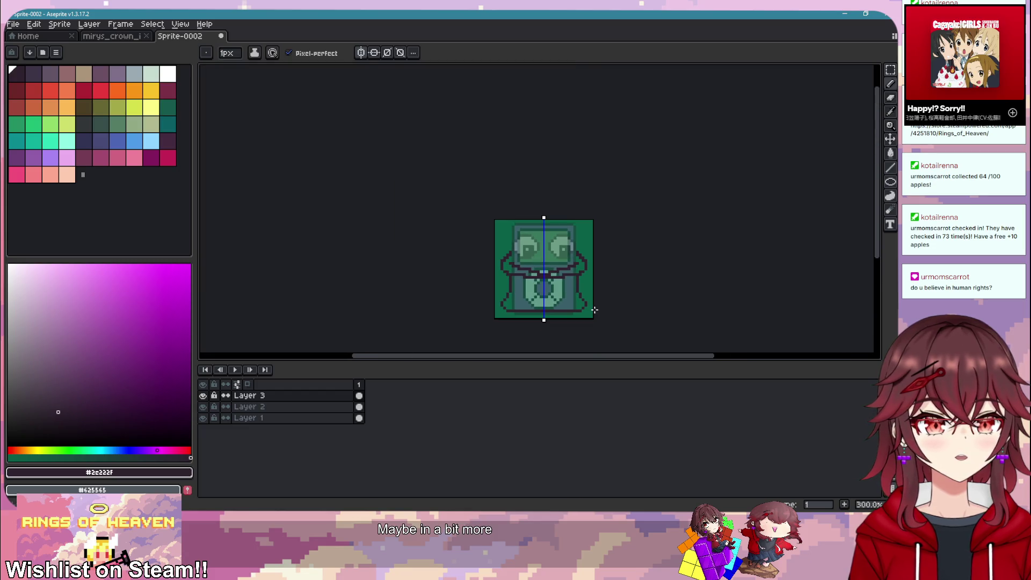
pyautogui.scroll(3, 591, 307)
pyautogui.scroll(3, 591, 308)
# Step: Reshape the mirrored side outline and erase stray dark pixels on the left and along the mouth row
pyautogui.press('e')
pyautogui.moveTo(532, 216)
pyautogui.mouseDown()
pyautogui.moveTo(553, 260)
pyautogui.moveTo(530, 193)
pyautogui.moveTo(563, 297)
pyautogui.mouseUp()
pyautogui.press('b')
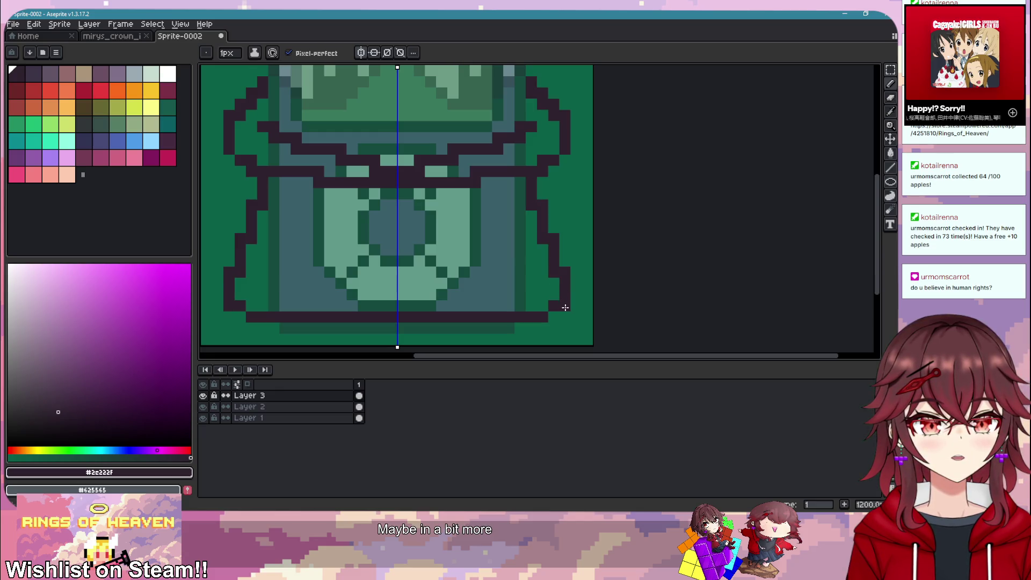
pyautogui.press('e')
pyautogui.scroll(-2, 576, 304)
pyautogui.scroll(2, 573, 272)
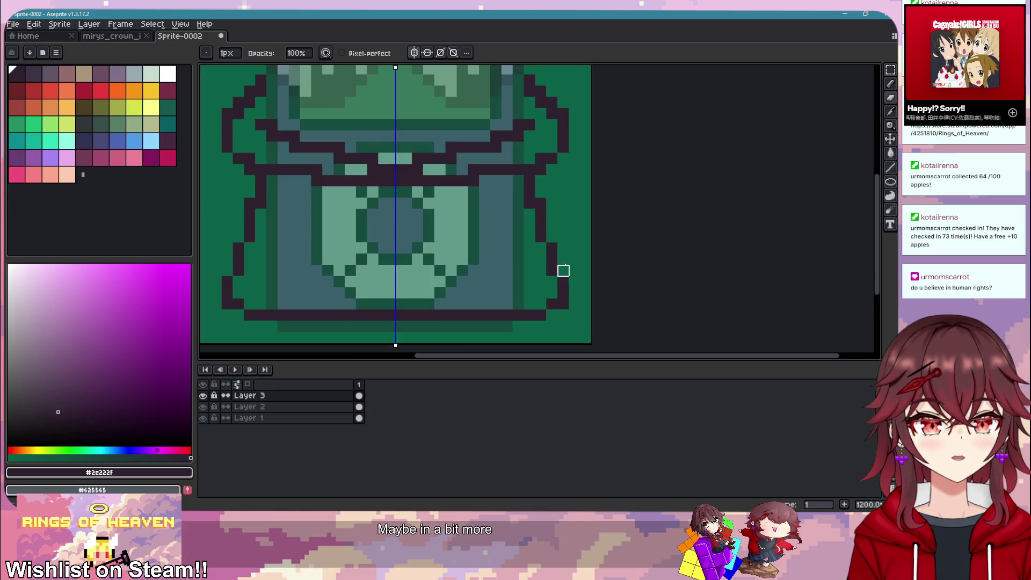
pyautogui.click(541, 203)
pyautogui.scroll(-4, 599, 286)
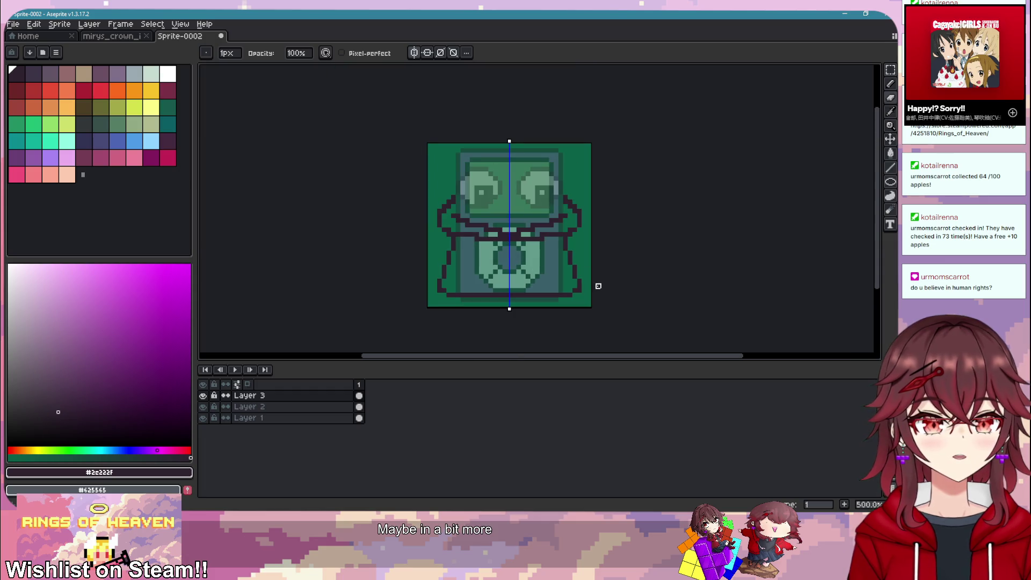
pyautogui.scroll(3, 499, 248)
pyautogui.scroll(2, 493, 252)
pyautogui.moveTo(493, 252)
pyautogui.mouseDown()
pyautogui.moveTo(479, 251)
pyautogui.moveTo(478, 237)
pyautogui.moveTo(508, 267)
pyautogui.mouseUp()
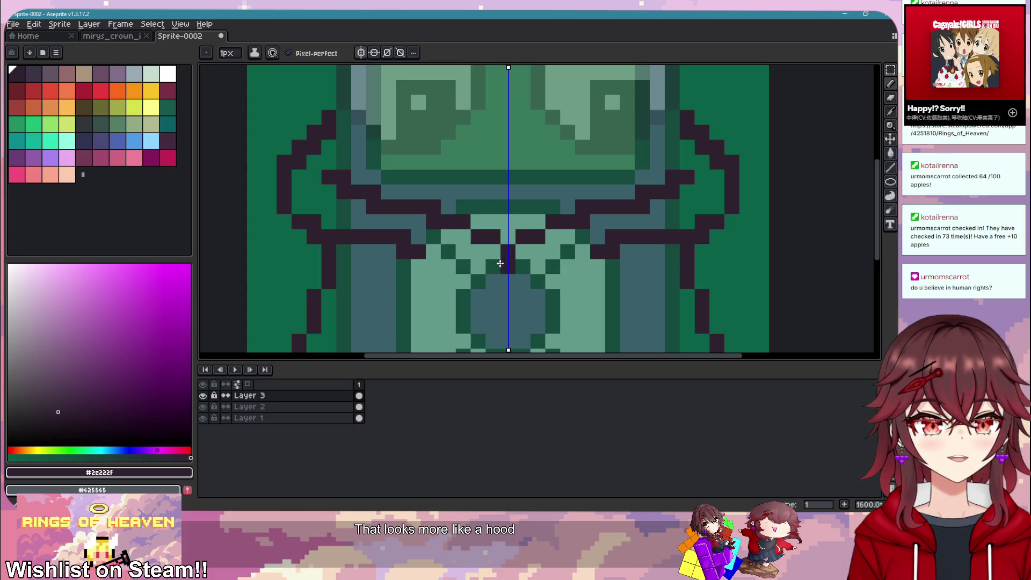
# Step: Redraw the centre collar stroke, trying and erasing short dark strokes on the coat
pyautogui.moveTo(434, 252); pyautogui.dragTo(473, 267)
pyautogui.press('b')
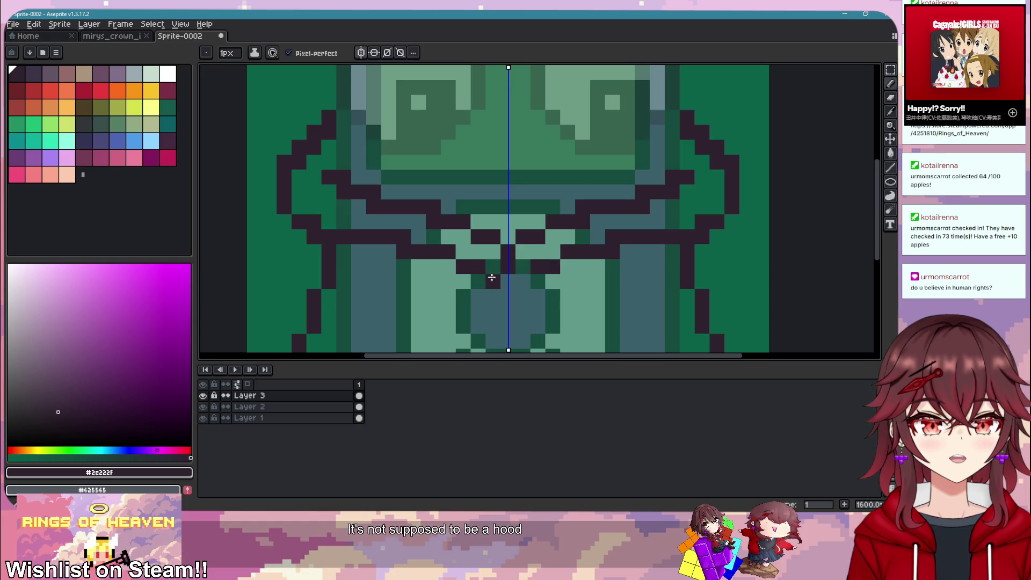
pyautogui.scroll(-4, 591, 311)
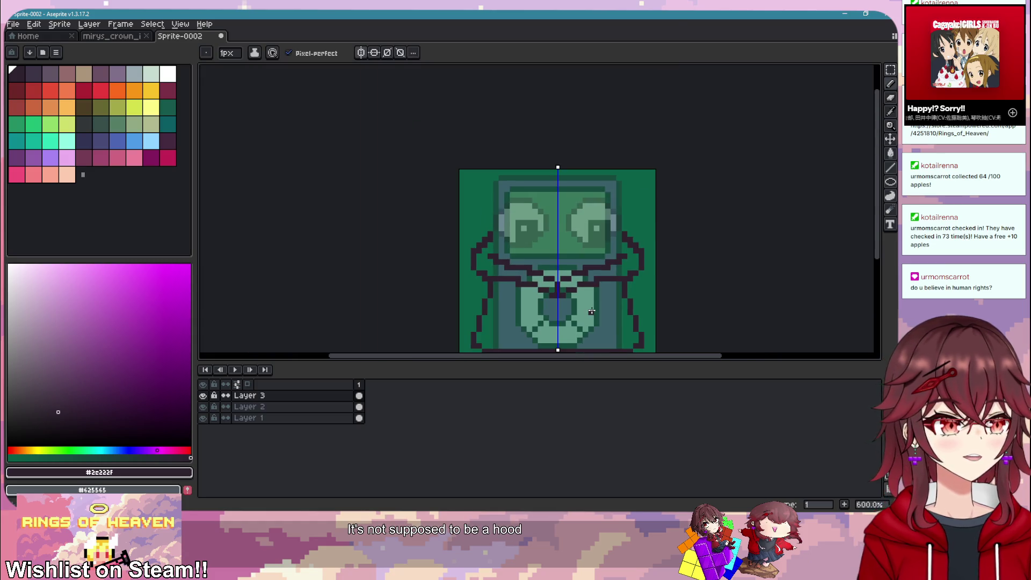
pyautogui.scroll(3, 588, 307)
pyautogui.moveTo(574, 300); pyautogui.dragTo(606, 254)
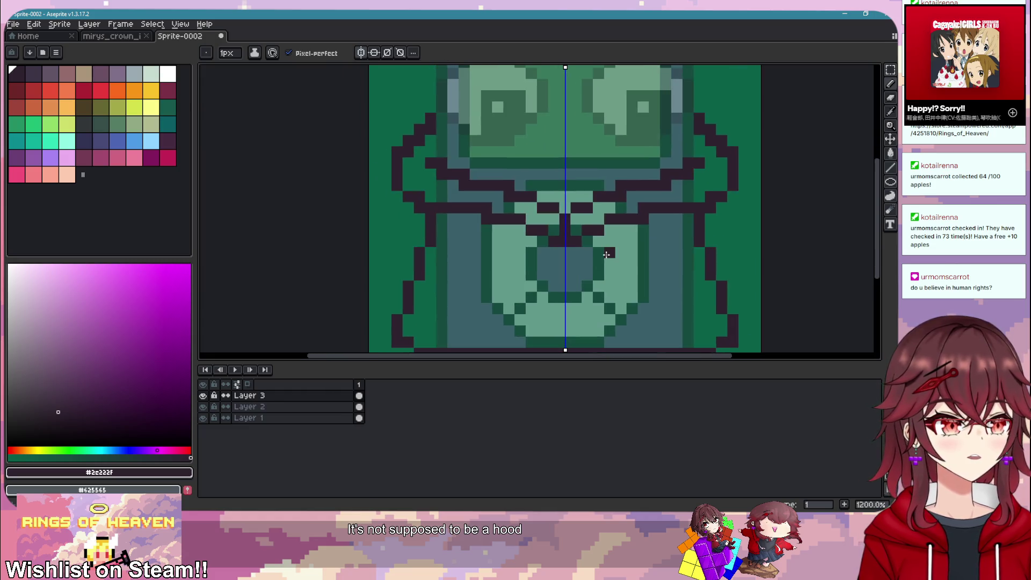
pyautogui.hotkey('ctrl', 'z')
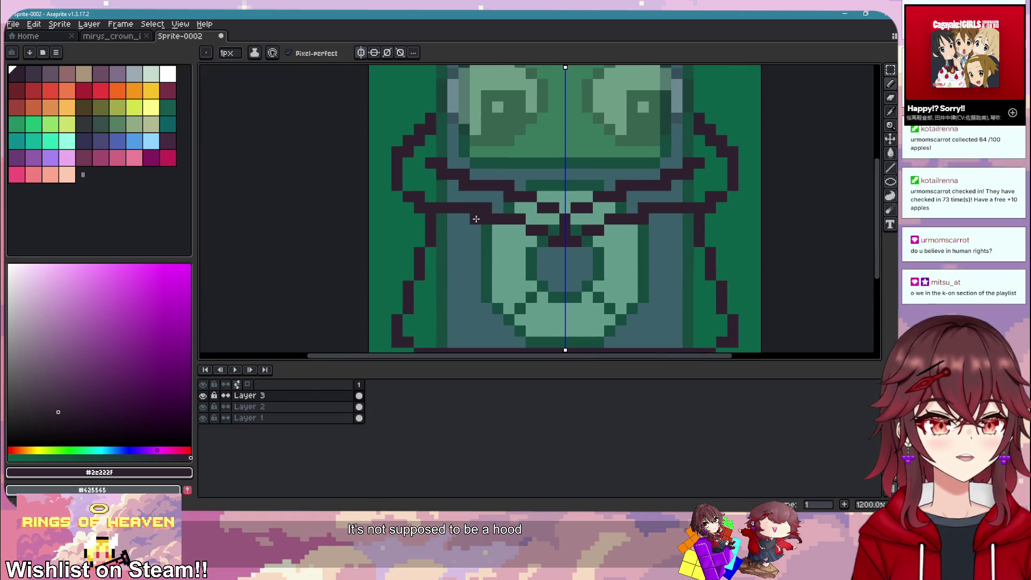
pyautogui.moveTo(474, 229); pyautogui.dragTo(467, 248)
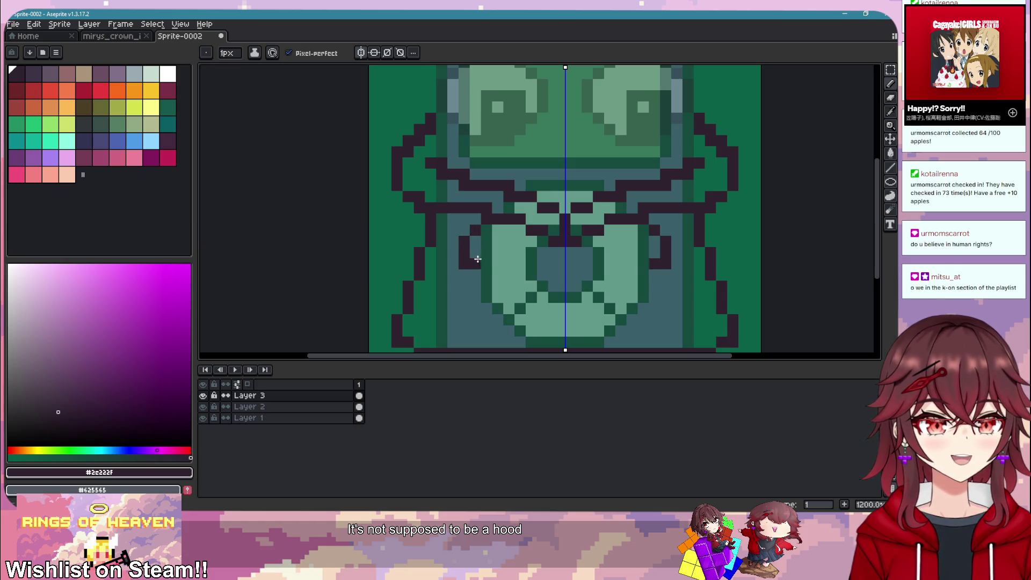
pyautogui.moveTo(498, 253); pyautogui.dragTo(537, 243)
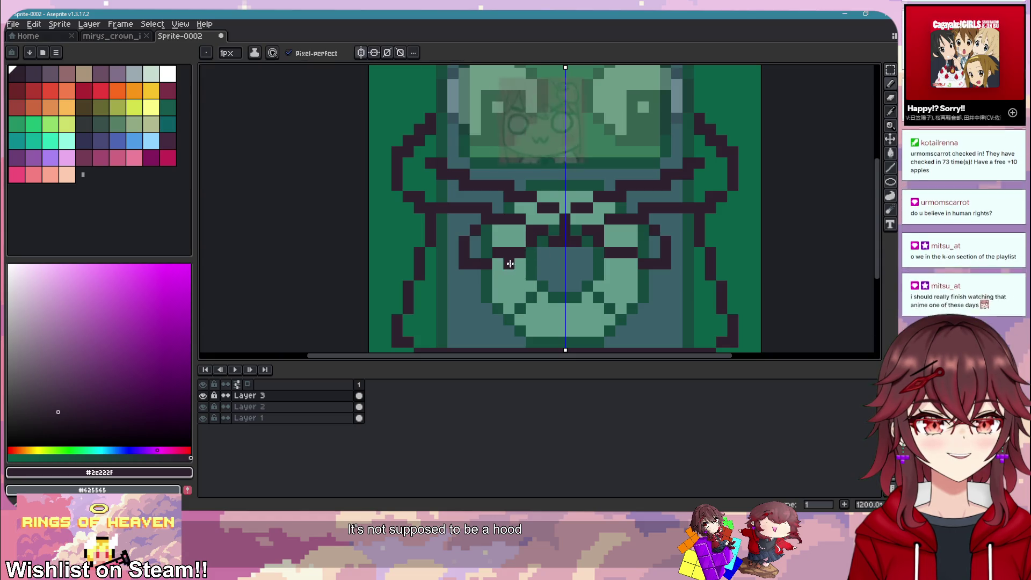
pyautogui.press('e')
pyautogui.moveTo(467, 267); pyautogui.dragTo(498, 253)
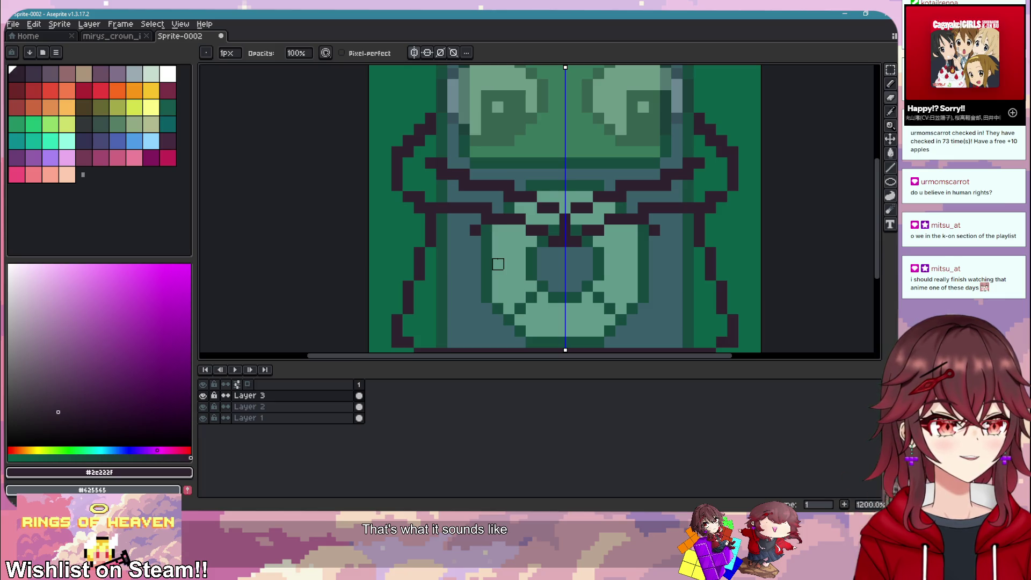
pyautogui.press('b')
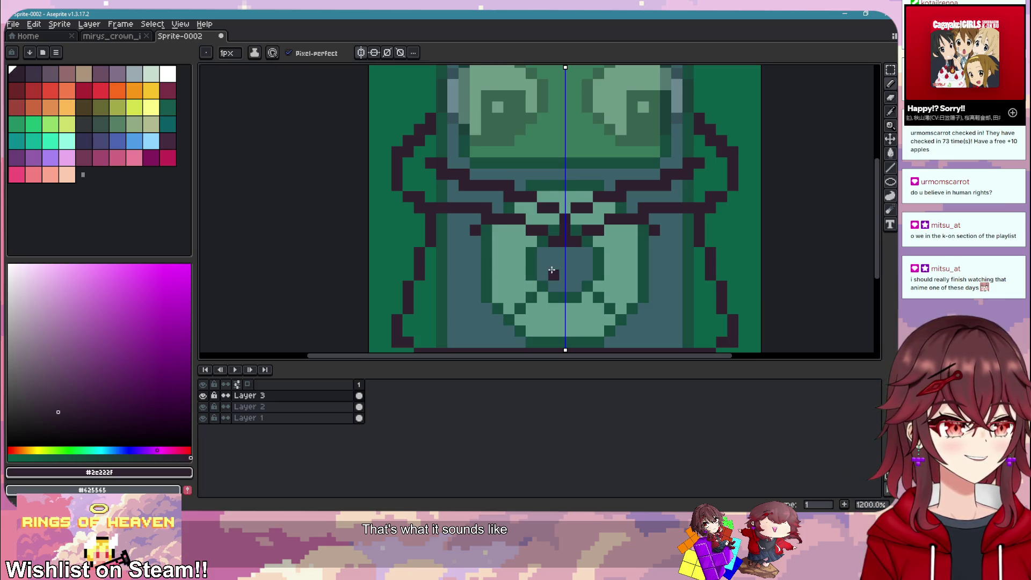
# Step: Draw a dark belt line across the body
pyautogui.moveTo(546, 244); pyautogui.dragTo(463, 241)
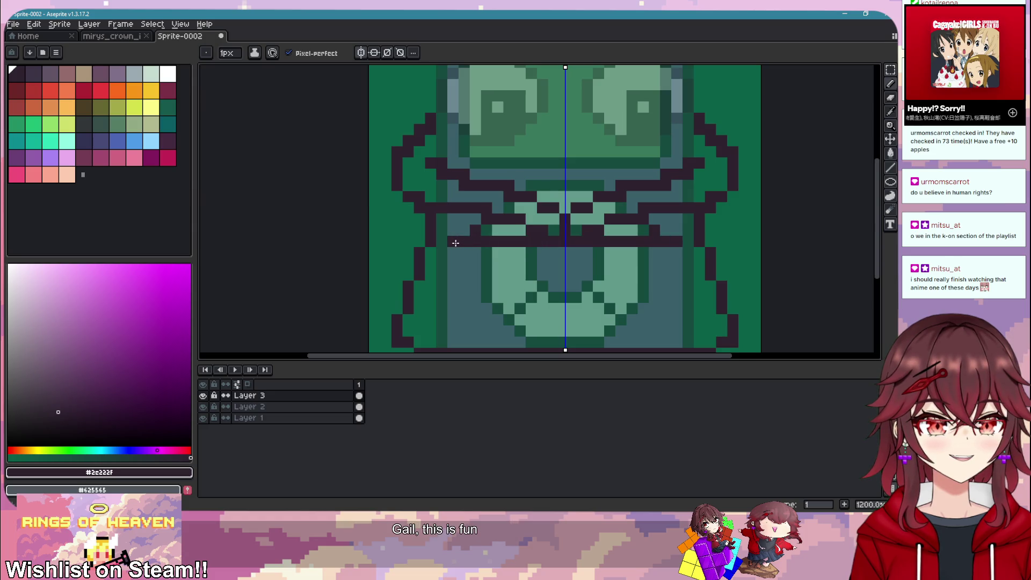
pyautogui.scroll(-3, 542, 225)
pyautogui.scroll(-1, 545, 226)
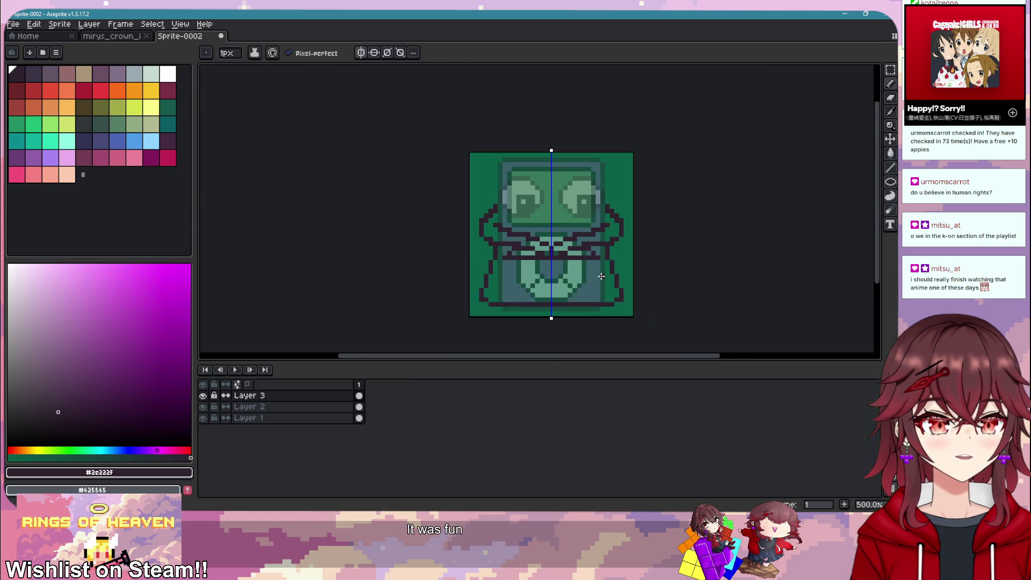
pyautogui.scroll(4, 609, 258)
pyautogui.scroll(1, 591, 256)
pyautogui.scroll(-4, 614, 280)
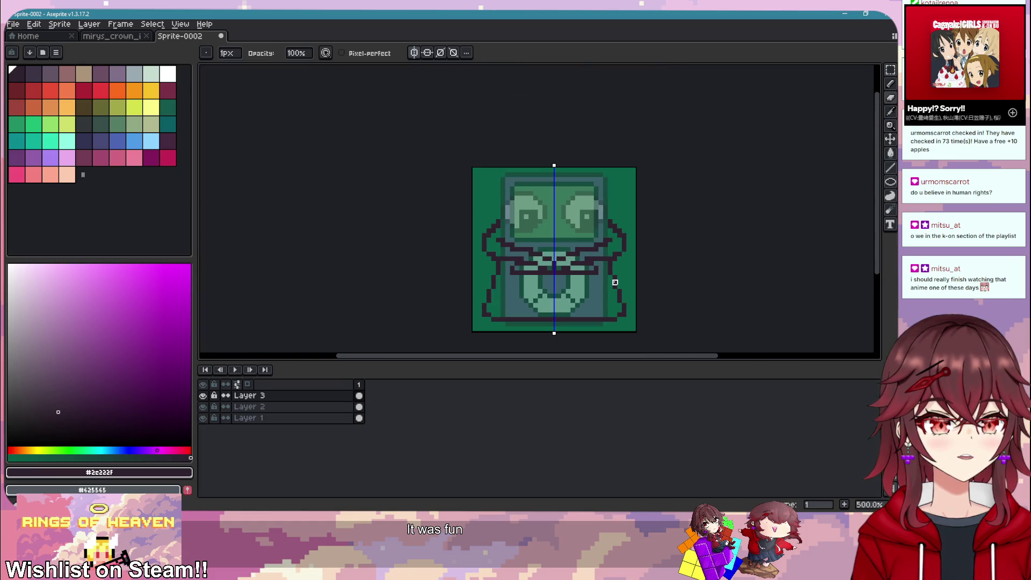
pyautogui.scroll(3, 605, 281)
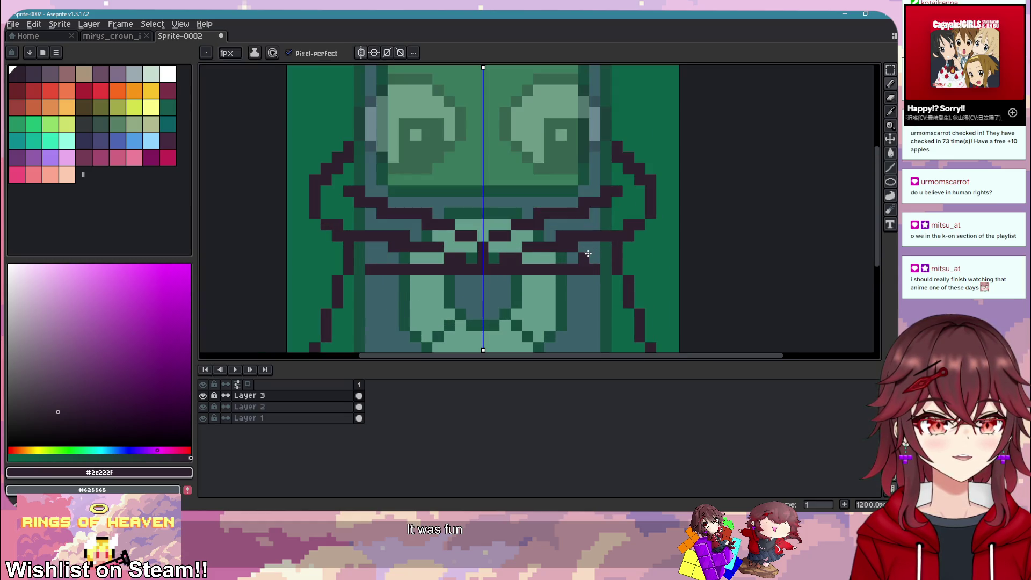
pyautogui.scroll(-4, 638, 292)
pyautogui.scroll(4, 618, 299)
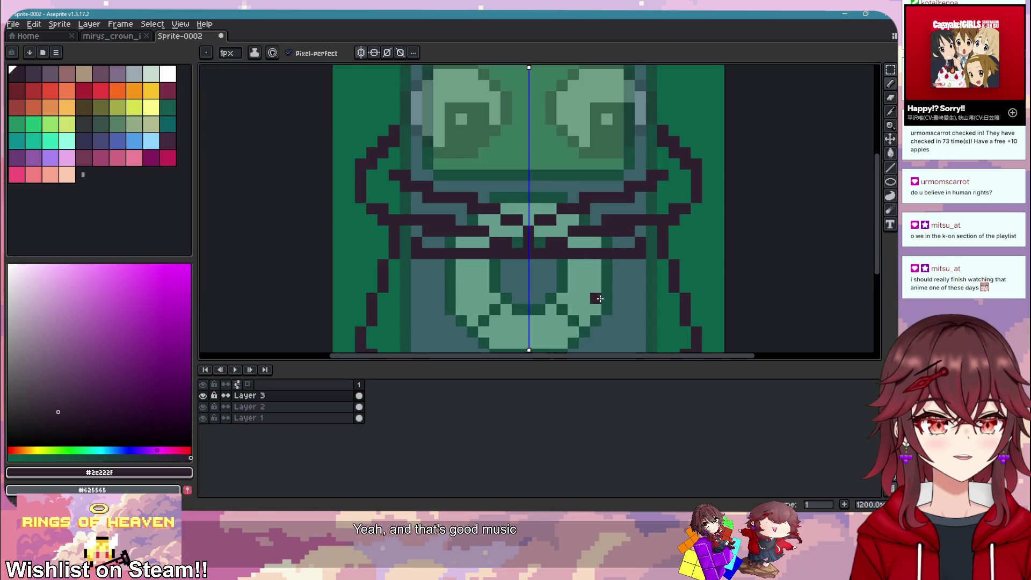
pyautogui.moveTo(603, 300); pyautogui.dragTo(592, 270)
# Step: With symmetry off, draw a diagonal coat-front line and clean stray pixels near the hem
pyautogui.click(362, 53)
pyautogui.moveTo(526, 221); pyautogui.dragTo(570, 255)
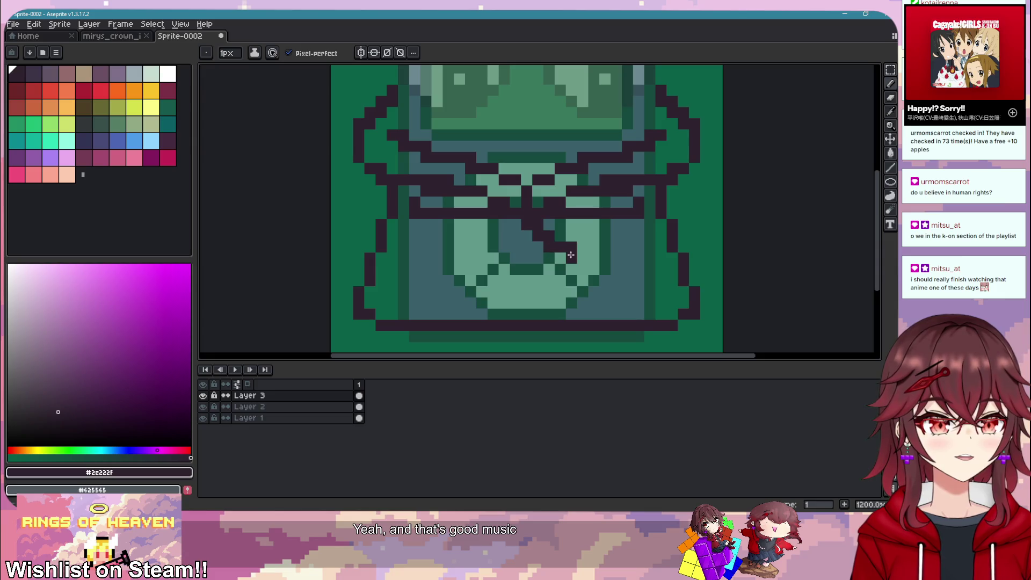
pyautogui.press('e')
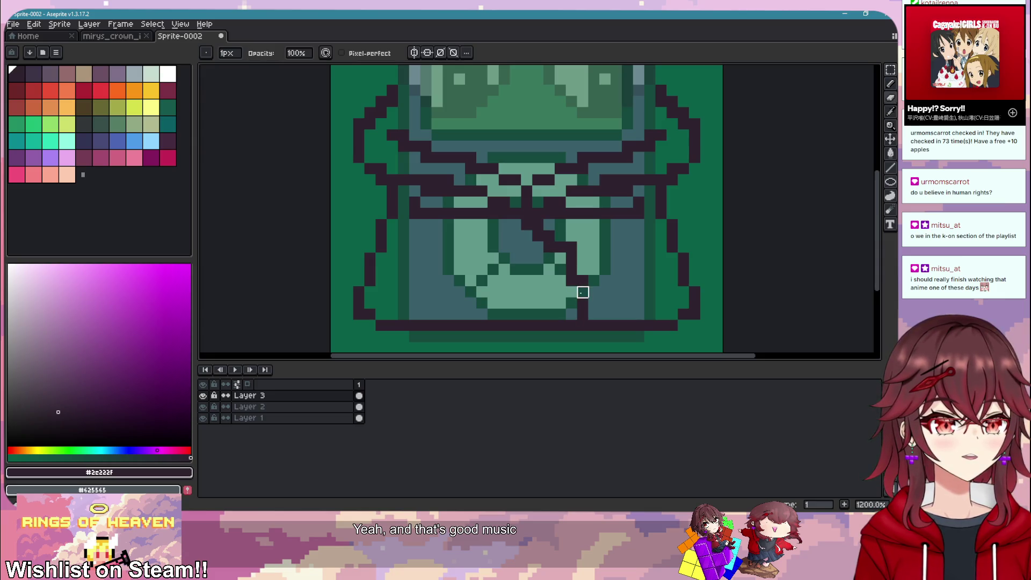
pyautogui.click(583, 315)
pyautogui.press('b')
pyautogui.moveTo(571, 317); pyautogui.dragTo(571, 258)
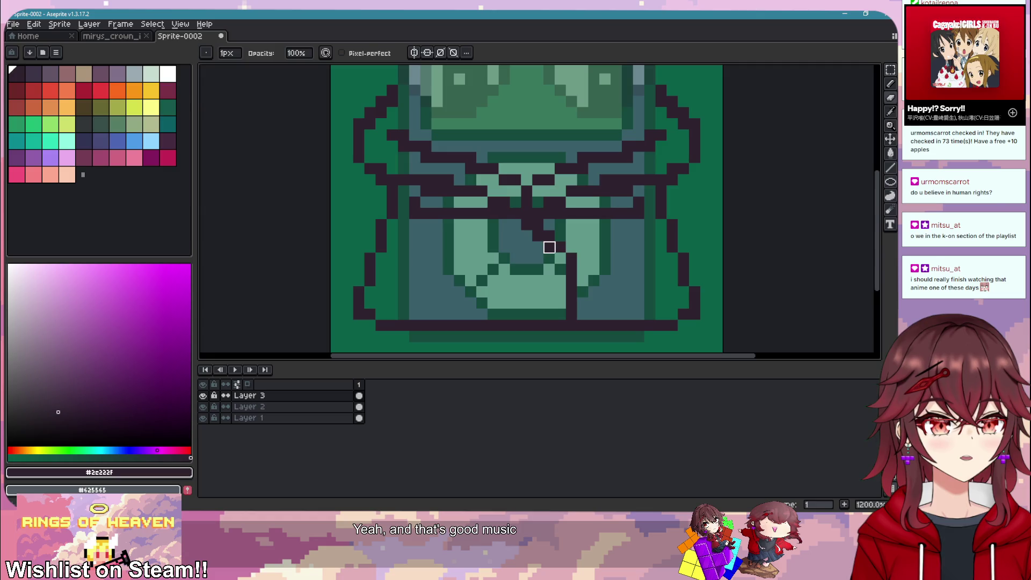
pyautogui.scroll(-4, 617, 281)
pyautogui.scroll(2, 612, 286)
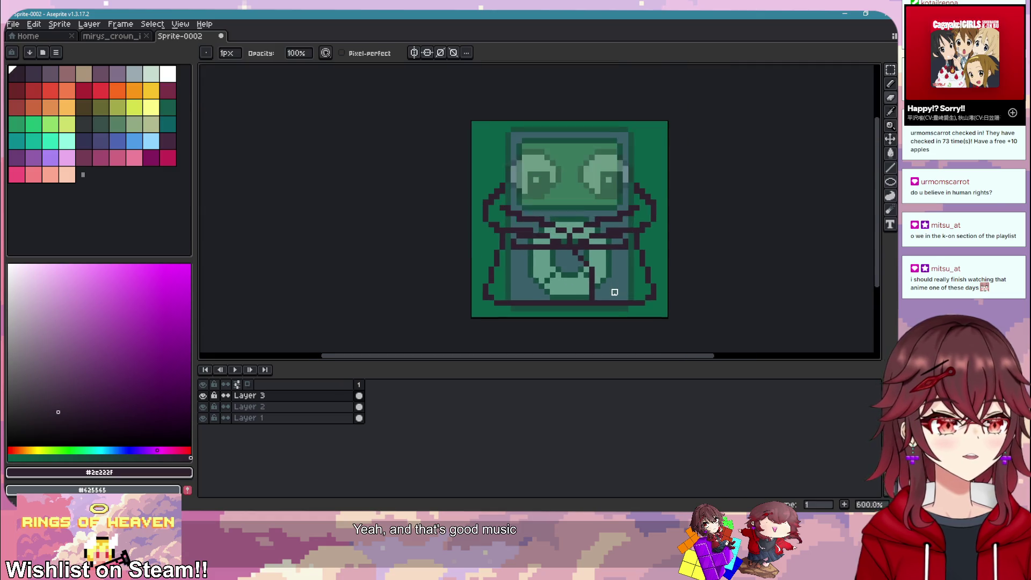
pyautogui.scroll(1, 612, 287)
pyautogui.scroll(1, 596, 276)
pyautogui.scroll(1, 583, 267)
pyautogui.press('b')
pyautogui.click(515, 247)
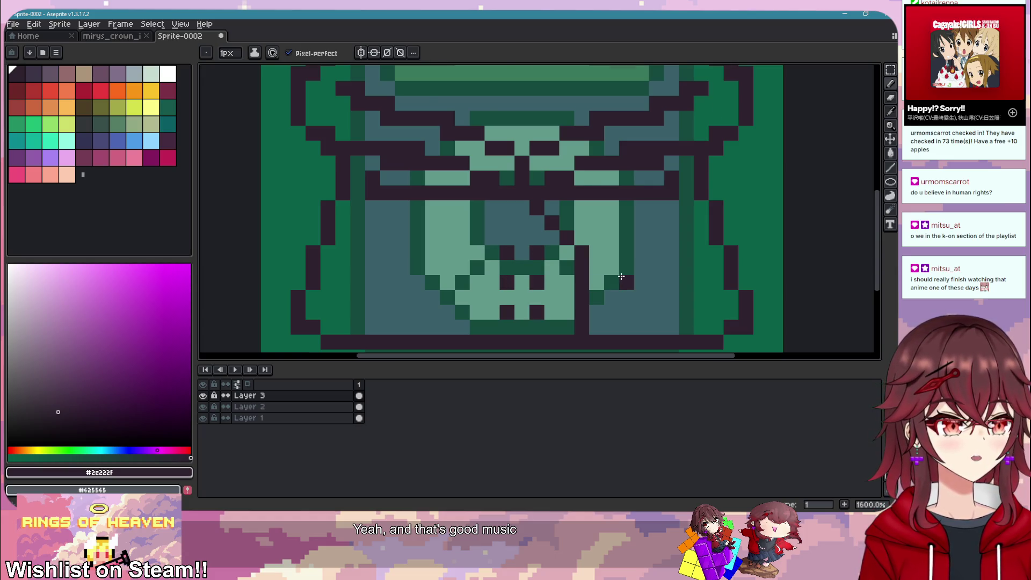
# Step: Shift the dark centre pixels down a row, then paint a red tie pixel below the collar
pyautogui.scroll(-2, 621, 276)
pyautogui.scroll(2, 611, 200)
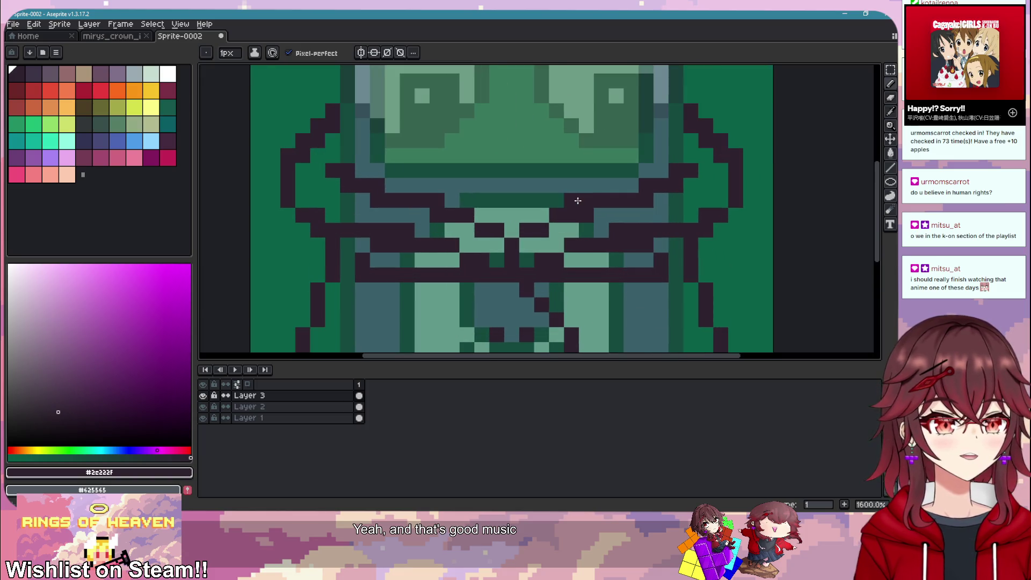
pyautogui.moveTo(497, 244); pyautogui.dragTo(511, 244)
pyautogui.rightClick(527, 230)
pyautogui.scroll(-2, 590, 221)
pyautogui.click(551, 217)
pyautogui.scroll(2, 552, 221)
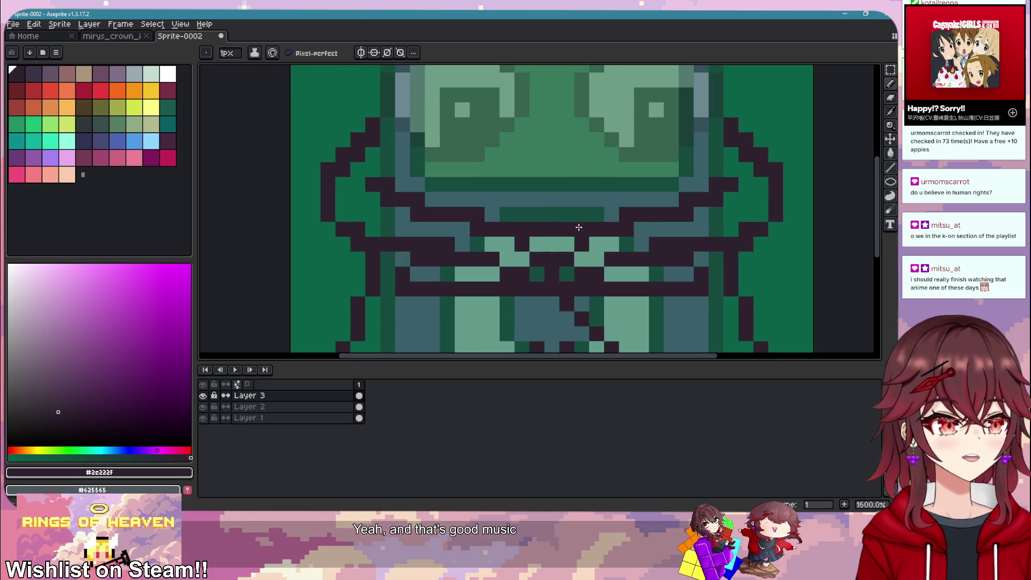
pyautogui.click(85, 91)
pyautogui.click(535, 248)
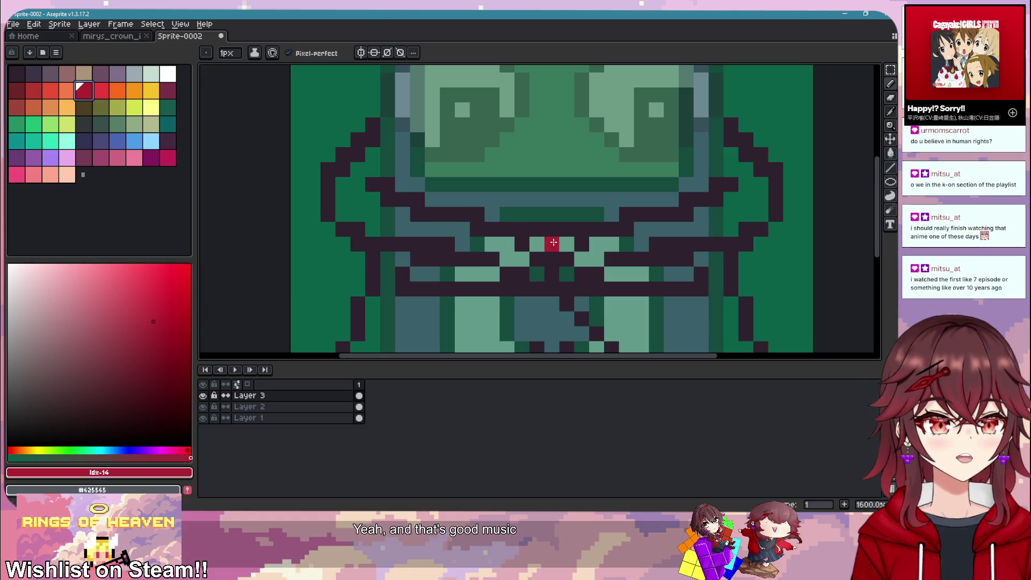
# Step: Pick white for the shirt collar and tan for the coat, briefly hiding the blue-grey layer to check outlines
pyautogui.click(167, 74)
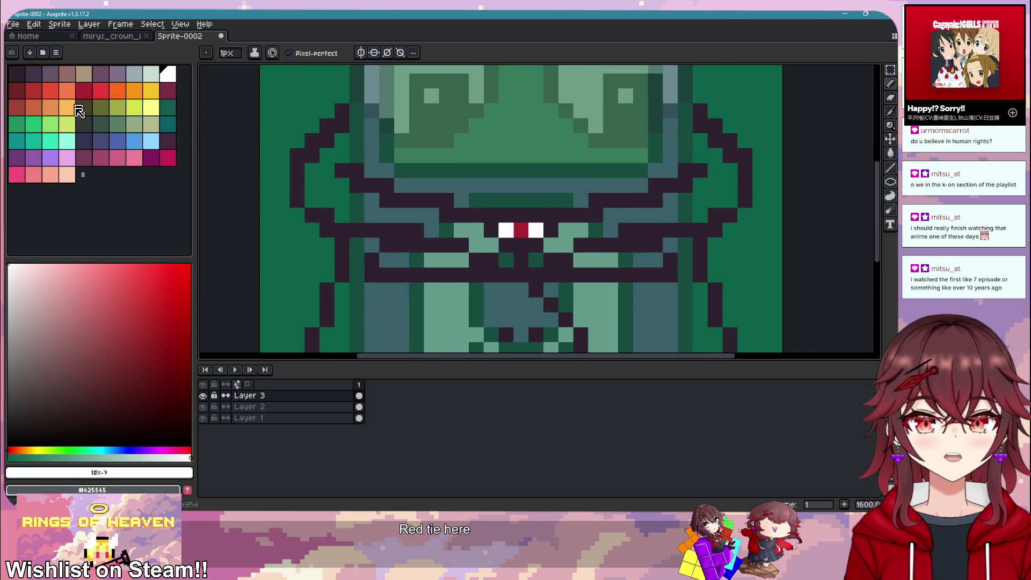
pyautogui.click(81, 77)
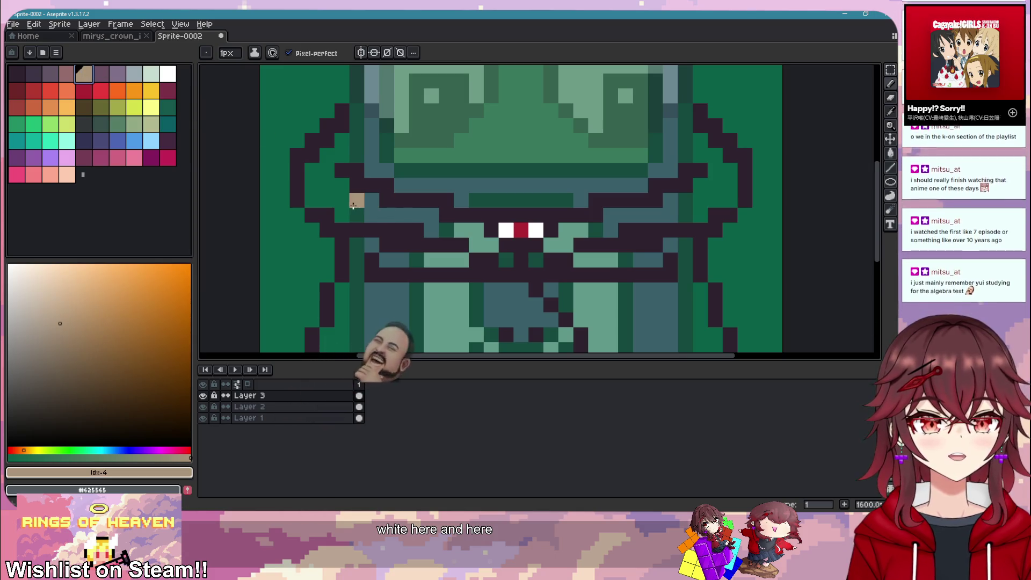
pyautogui.click(206, 416)
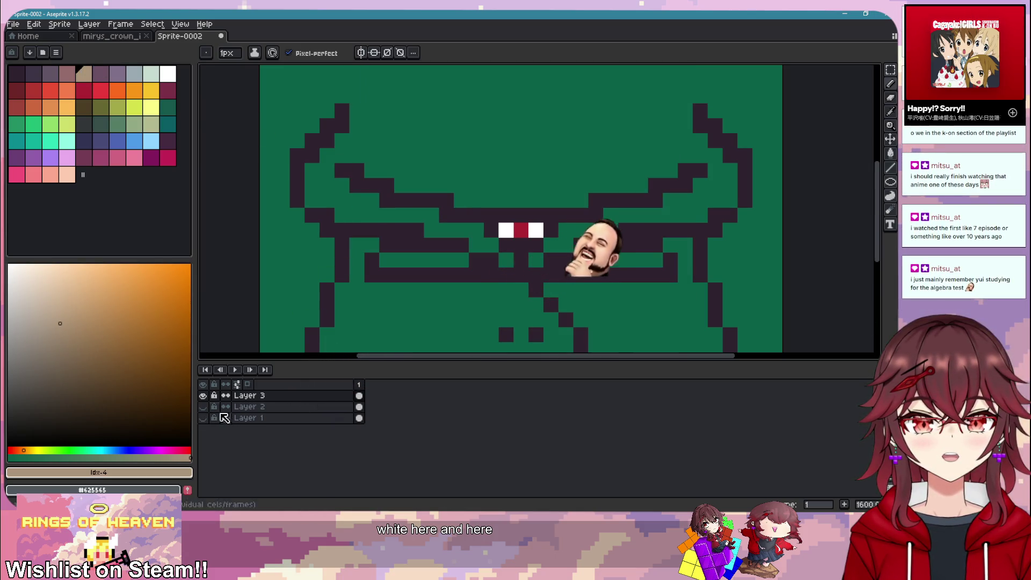
pyautogui.click(205, 413)
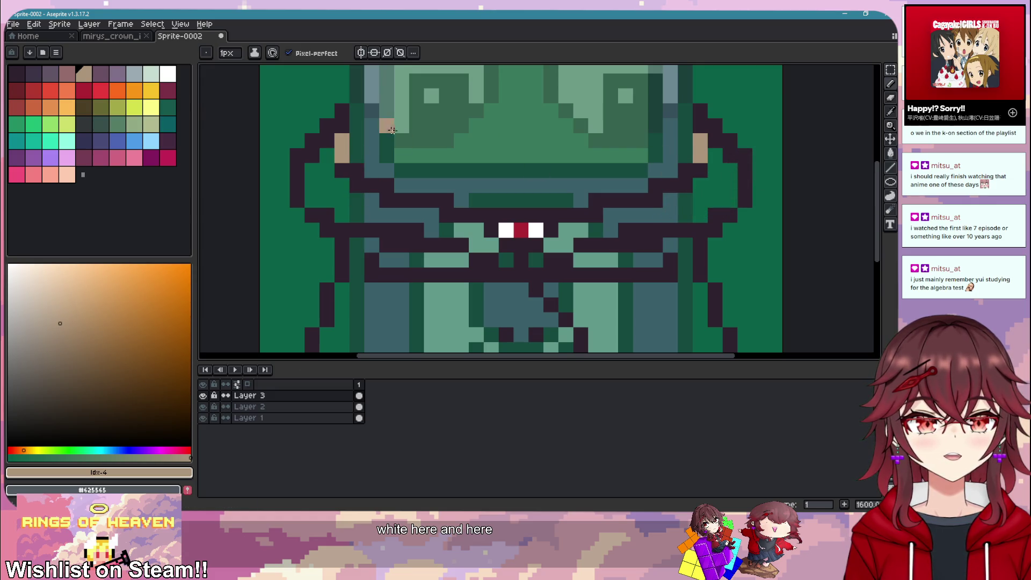
# Step: Hide Layer 2 and Layer 1
pyautogui.scroll(-3, 516, 187)
pyautogui.click(203, 407)
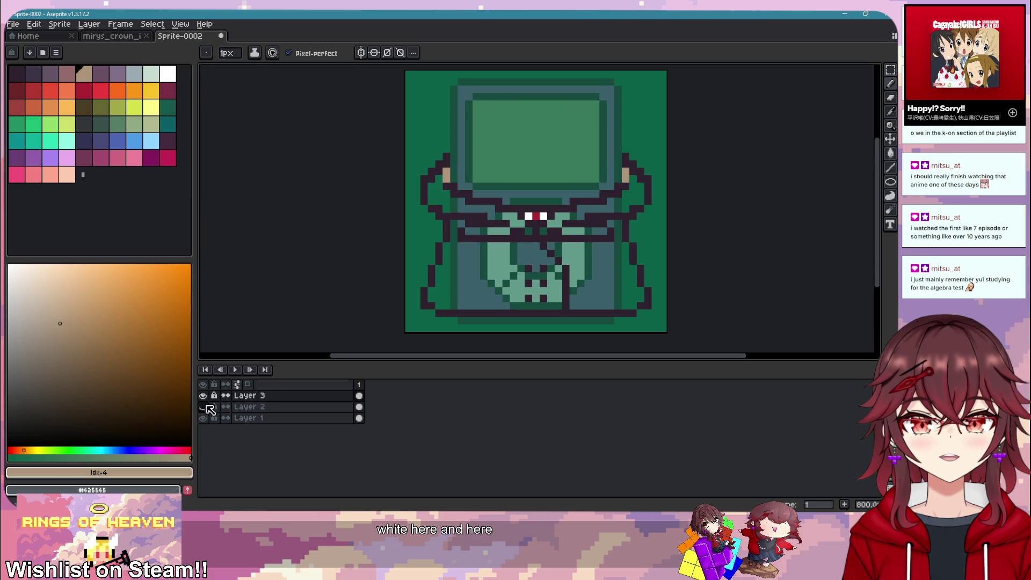
pyautogui.click(203, 417)
# Step: Bucket-fill both shoulder areas and both coat halves with tan
pyautogui.press('g')
pyautogui.click(476, 208)
pyautogui.click(622, 205)
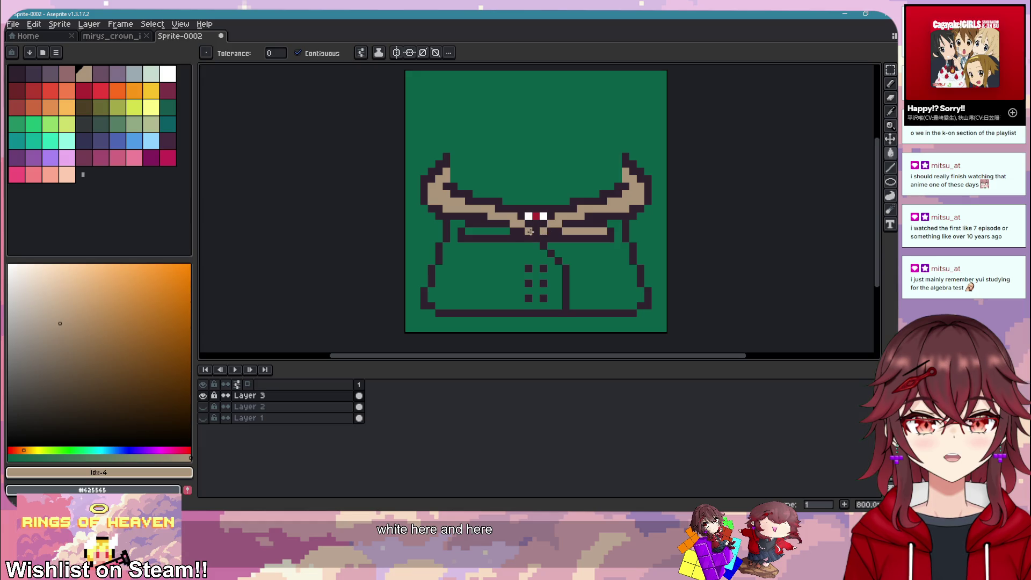
pyautogui.click(463, 252)
pyautogui.click(583, 267)
# Step: Recolour three dark coat buttons to purple-grey #625565 and show the eye layer again
pyautogui.scroll(-1, 603, 296)
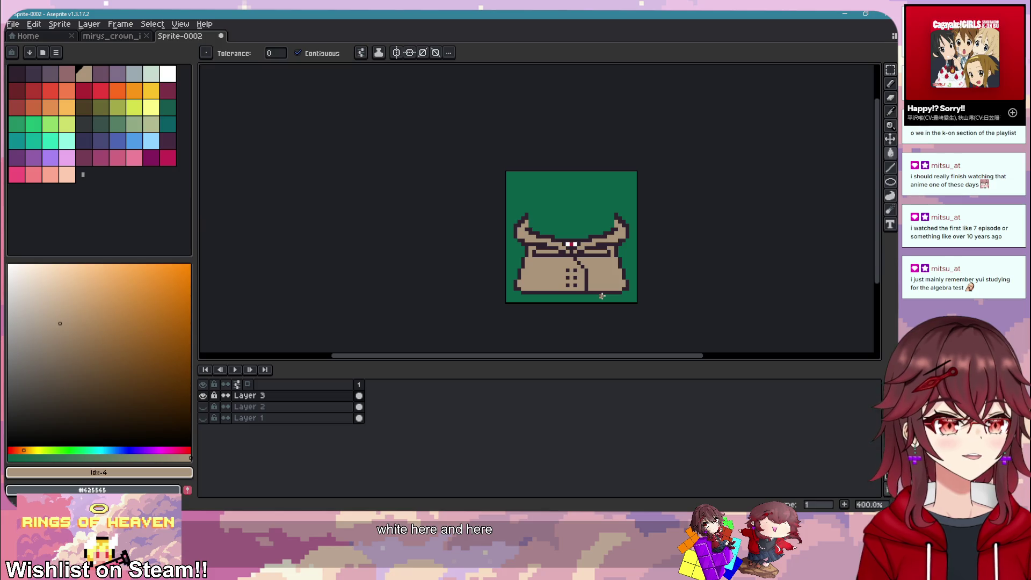
pyautogui.scroll(2, 602, 296)
pyautogui.scroll(4, 543, 257)
pyautogui.scroll(-1, 387, 252)
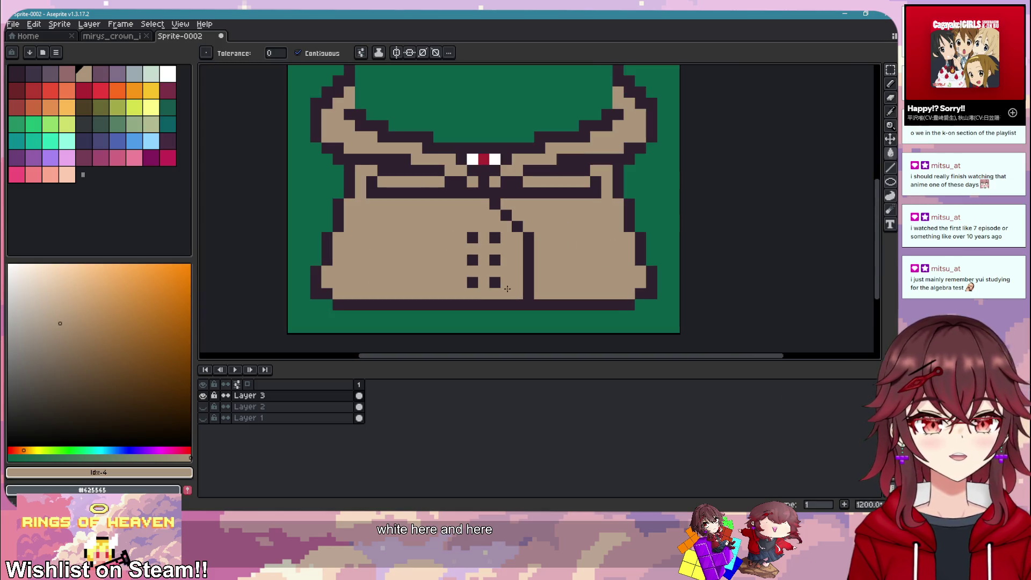
pyautogui.press('[')
pyautogui.press('[')
pyautogui.press('[')
pyautogui.scroll(2, 488, 248)
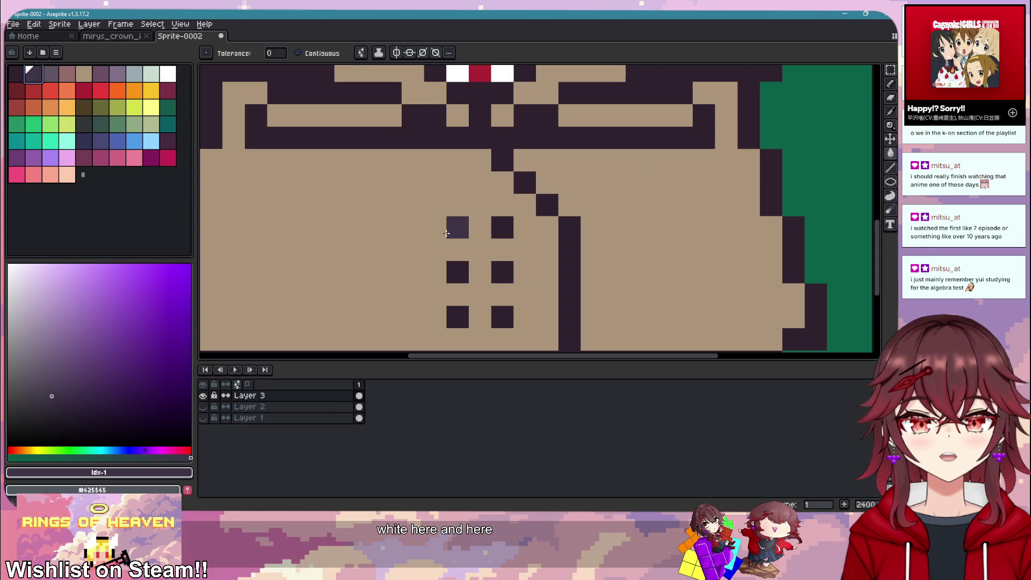
pyautogui.click(502, 227)
pyautogui.click(501, 271)
pyautogui.click(460, 271)
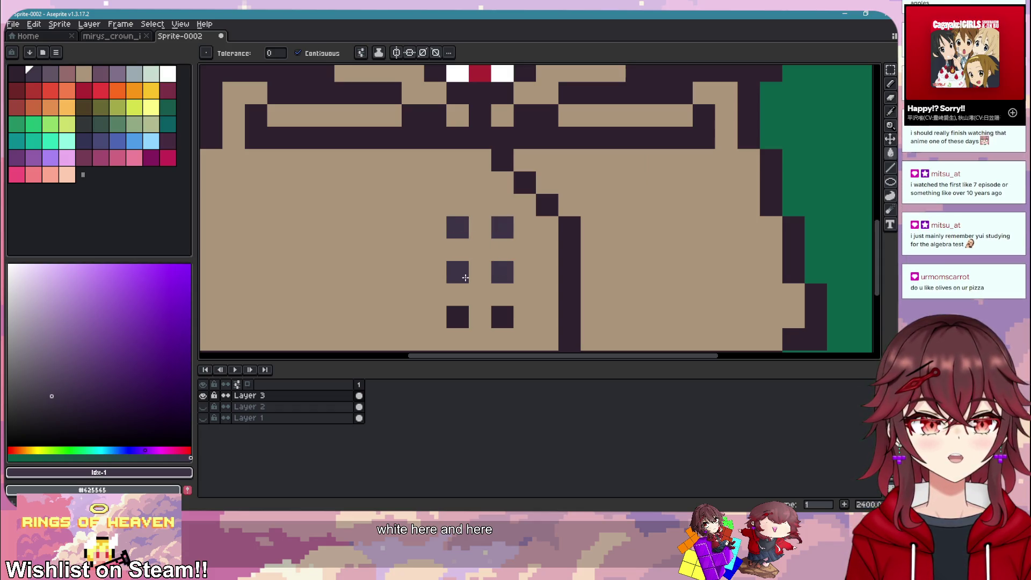
pyautogui.scroll(-3, 503, 314)
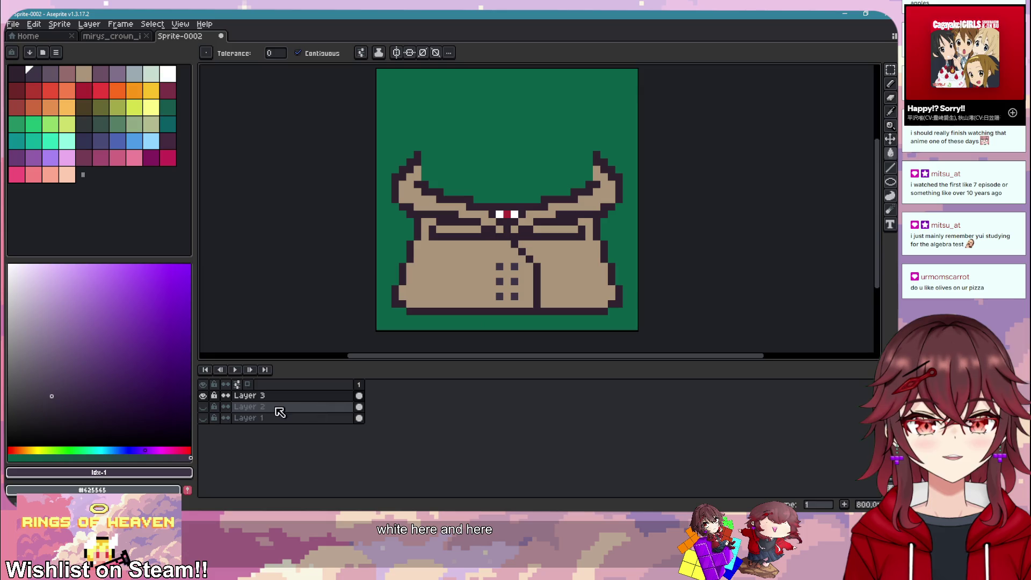
pyautogui.click(204, 417)
# Step: Set Layer 2's opacity to 100% in Layer Properties
pyautogui.rightClick(270, 407)
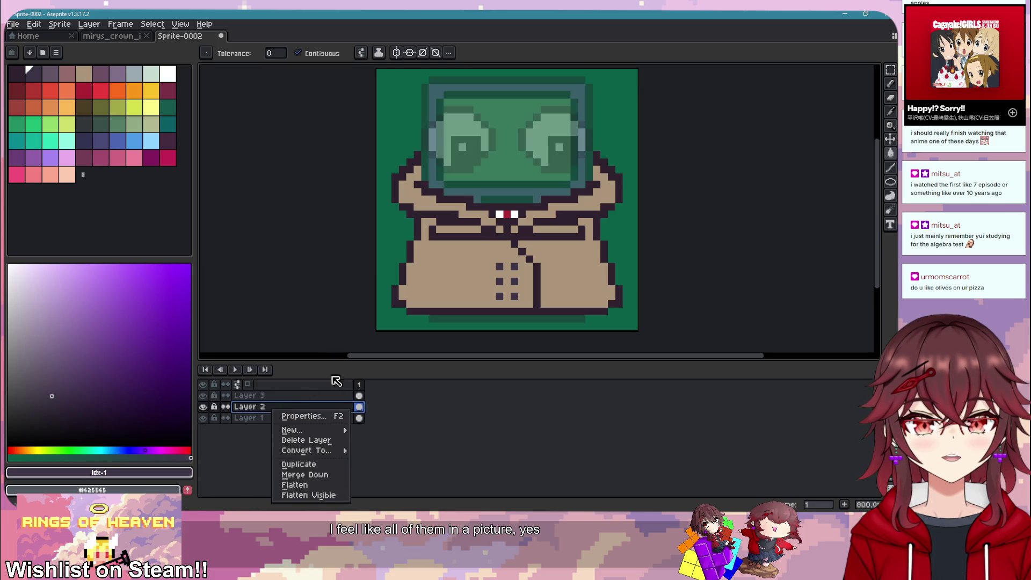
pyautogui.click(285, 411)
pyautogui.moveTo(301, 388); pyautogui.dragTo(376, 389)
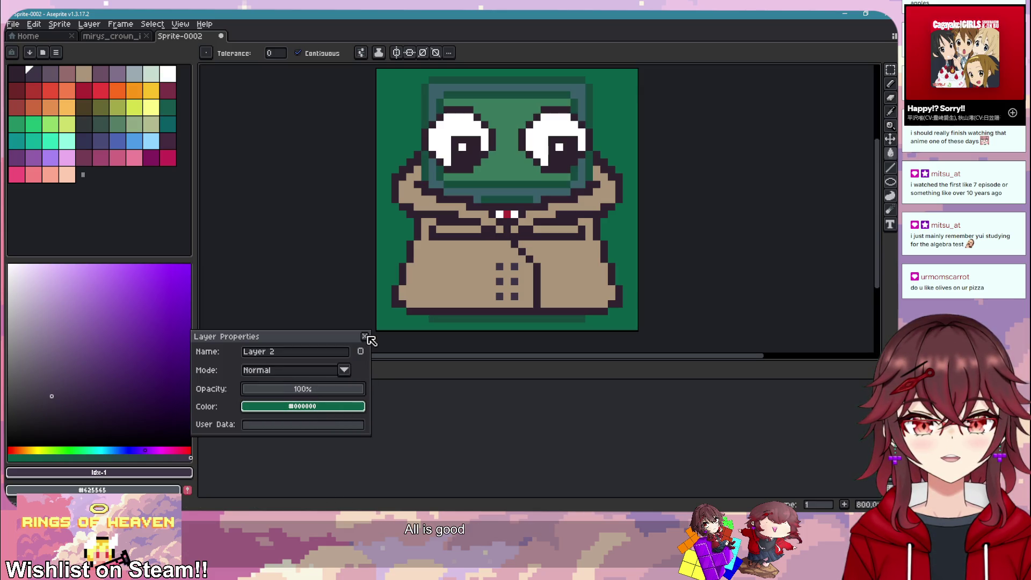
pyautogui.click(364, 336)
# Step: Set Layer 1's opacity to 100% and pick white as the drawing colour
pyautogui.rightClick(323, 422)
pyautogui.click(352, 424)
pyautogui.rightClick(339, 422)
pyautogui.click(352, 425)
pyautogui.moveTo(341, 400); pyautogui.dragTo(376, 389)
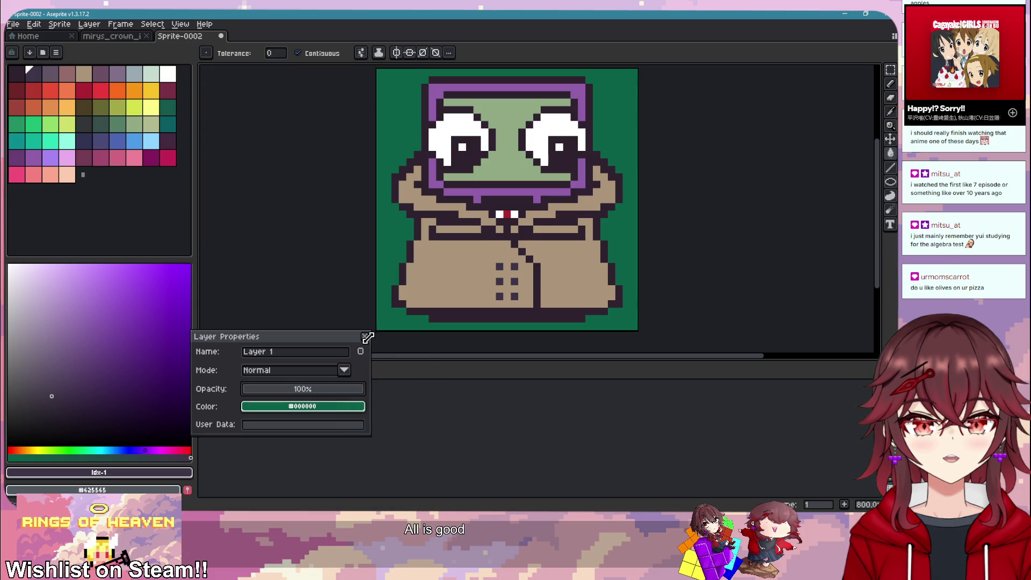
pyautogui.scroll(-1, 598, 271)
pyautogui.scroll(-1, 598, 270)
pyautogui.scroll(1, 596, 268)
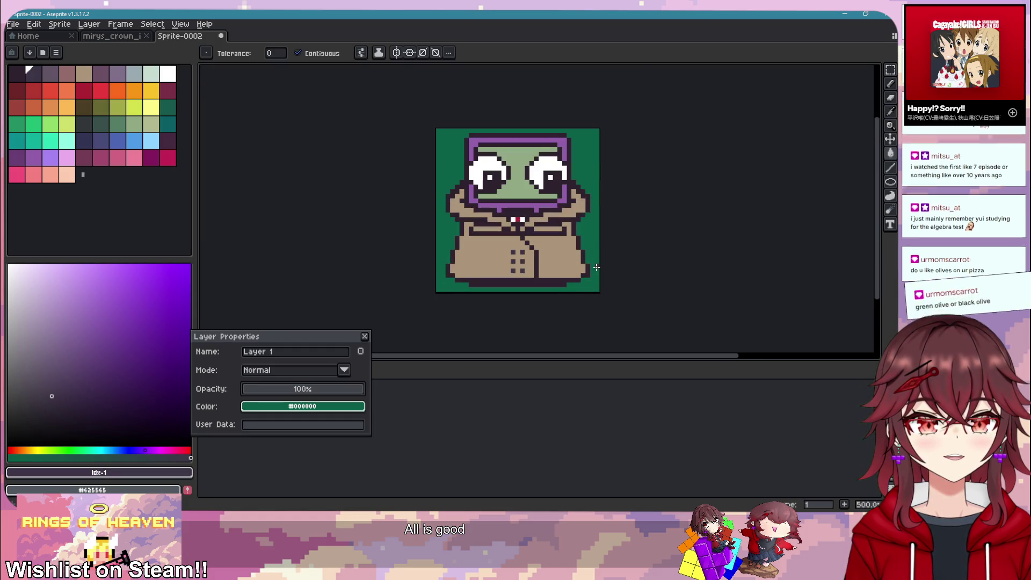
pyautogui.scroll(1, 510, 233)
pyautogui.scroll(4, 510, 233)
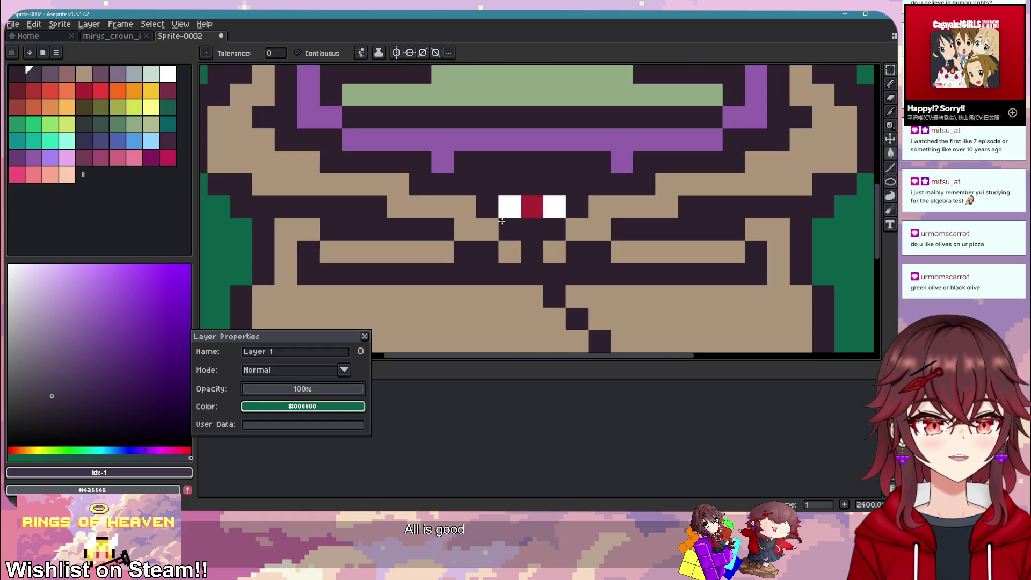
pyautogui.keyDown('alt'); pyautogui.click(494, 230); pyautogui.keyUp('alt')
# Step: On Layer 3, add white Pencil pixels beside the collar
pyautogui.press('b')
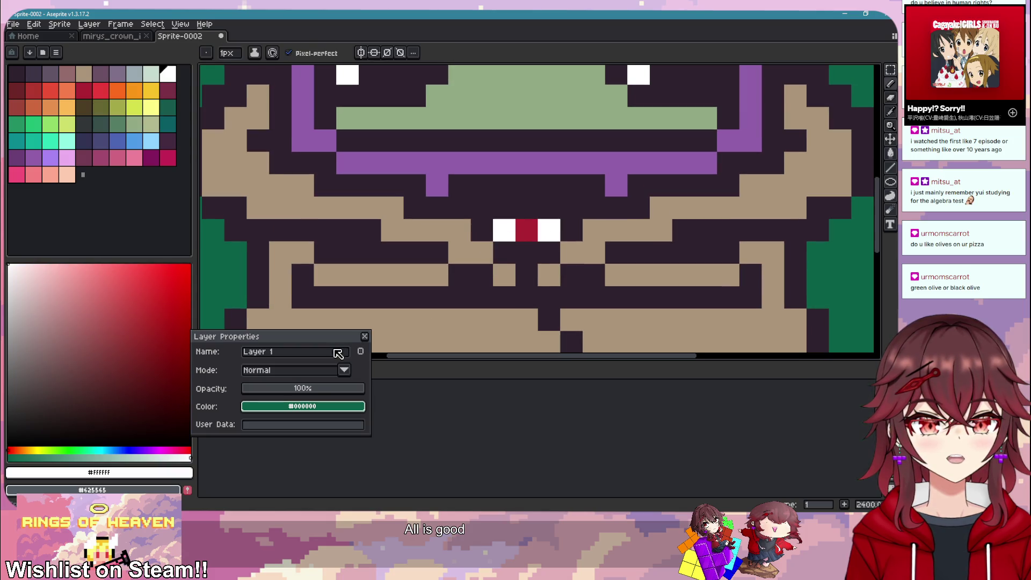
pyautogui.click(364, 337)
pyautogui.click(330, 395)
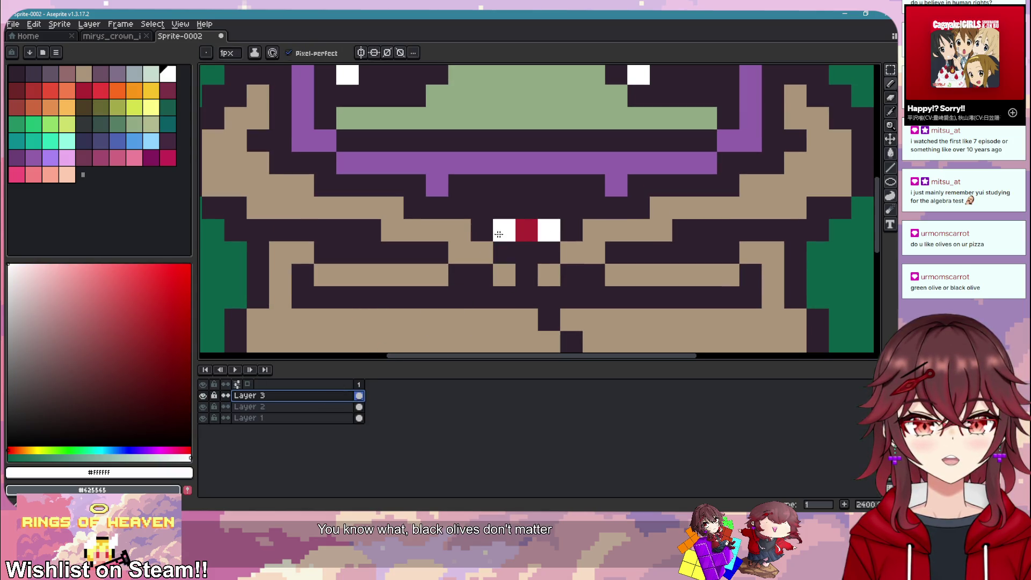
pyautogui.click(481, 230)
pyautogui.press('alt')
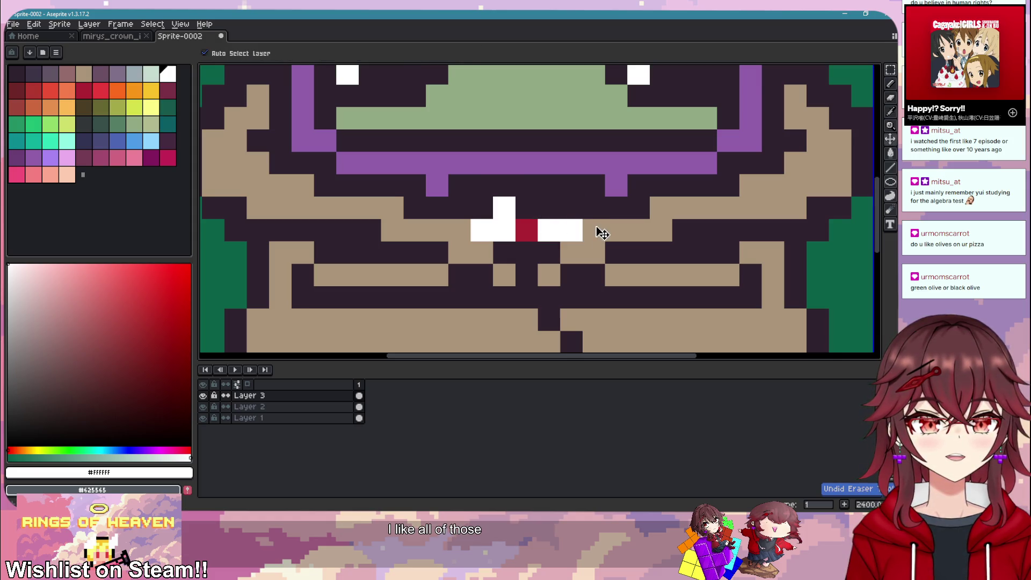
pyautogui.scroll(-5, 605, 226)
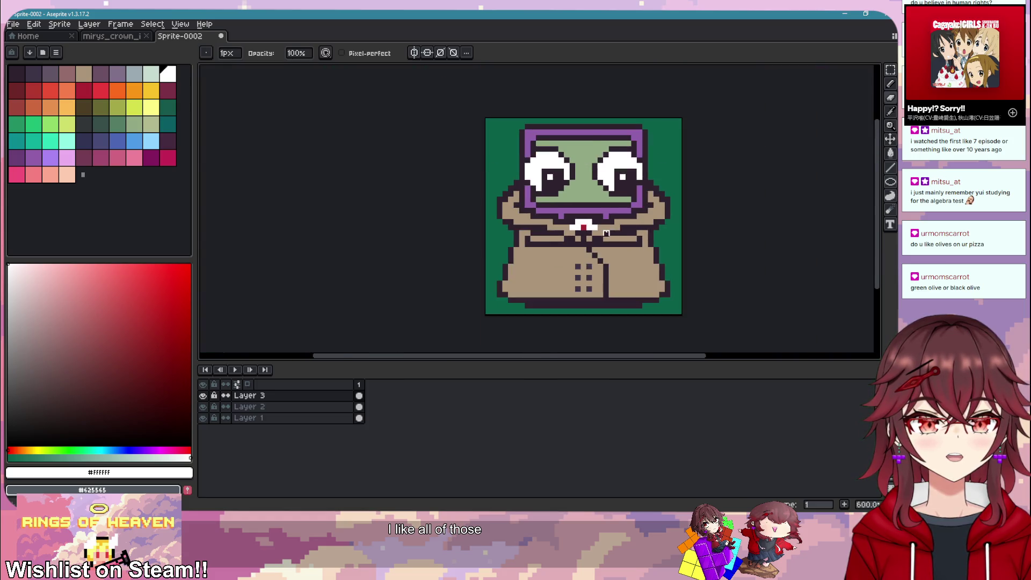
pyautogui.scroll(1, 606, 227)
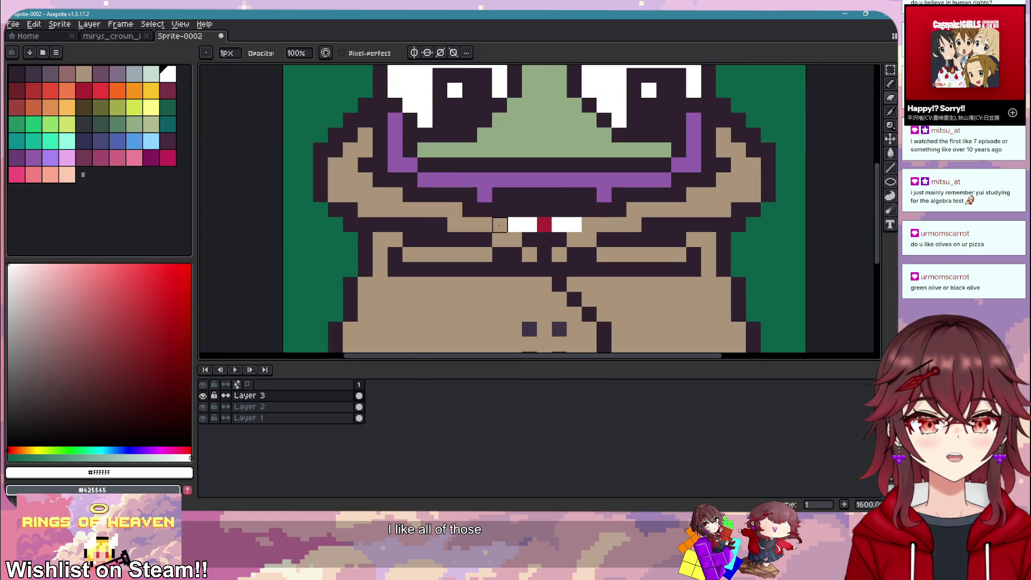
pyautogui.click(499, 224)
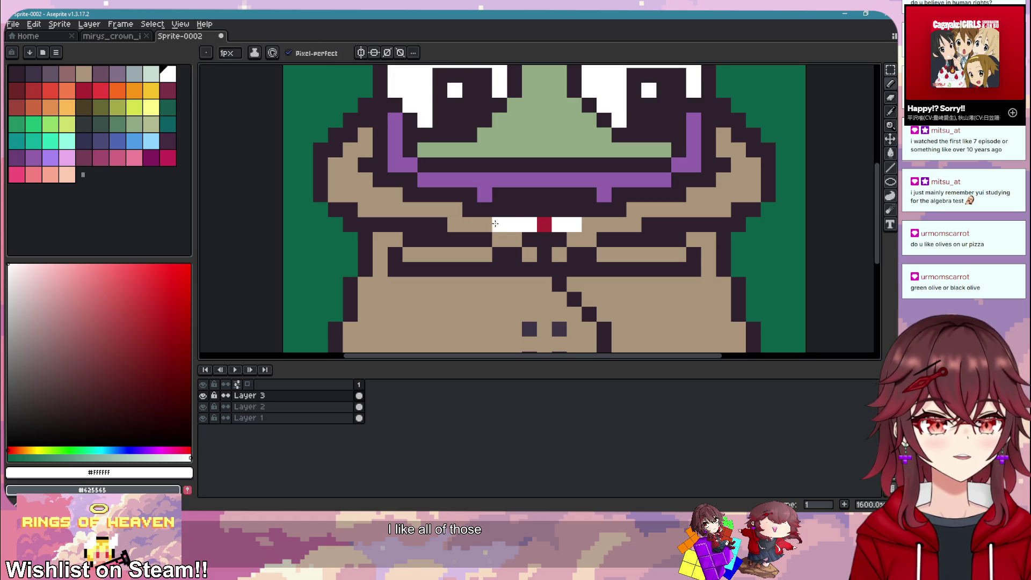
# Step: Add a dark outline pixel near the collar and paint over the lapel lines in tan
pyautogui.keyDown('alt'); pyautogui.click(486, 223); pyautogui.keyUp('alt')
pyautogui.scroll(-5, 583, 268)
pyautogui.scroll(-2, 583, 269)
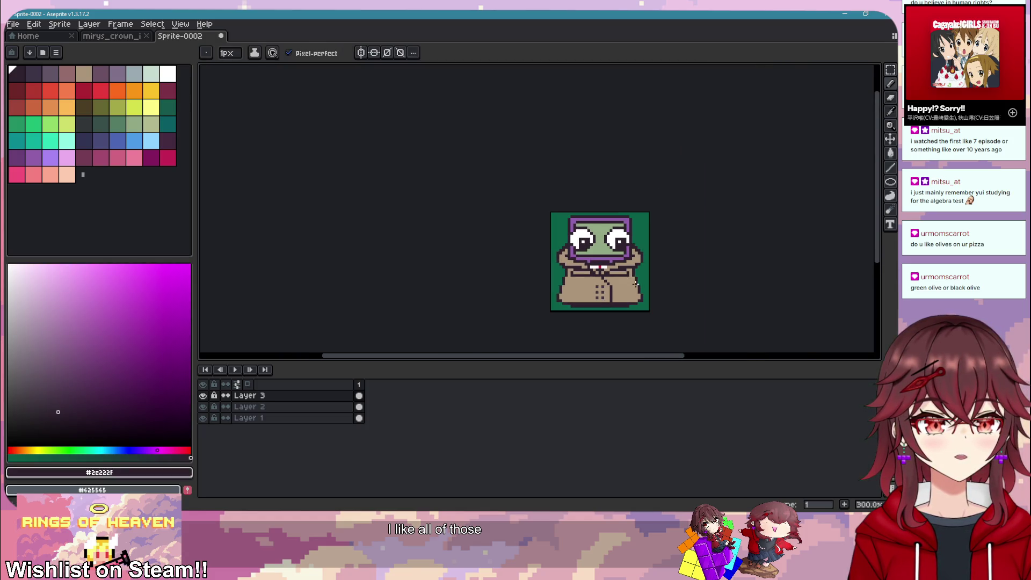
pyautogui.scroll(2, 553, 277)
pyautogui.scroll(5, 546, 279)
pyautogui.click(546, 279)
pyautogui.keyDown('alt'); pyautogui.click(537, 290); pyautogui.keyUp('alt')
pyautogui.moveTo(397, 256); pyautogui.dragTo(526, 271)
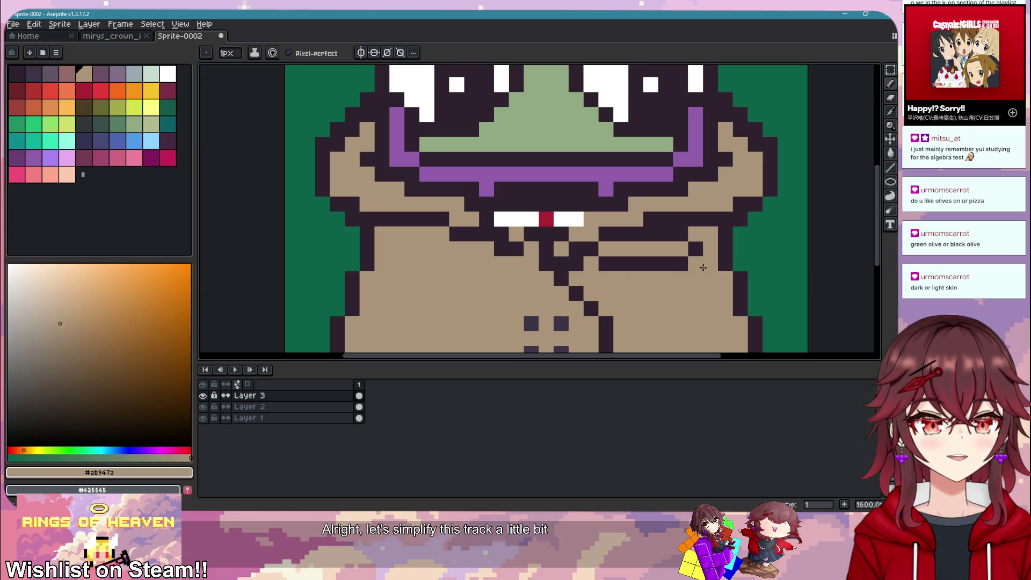
pyautogui.moveTo(695, 248); pyautogui.dragTo(622, 268)
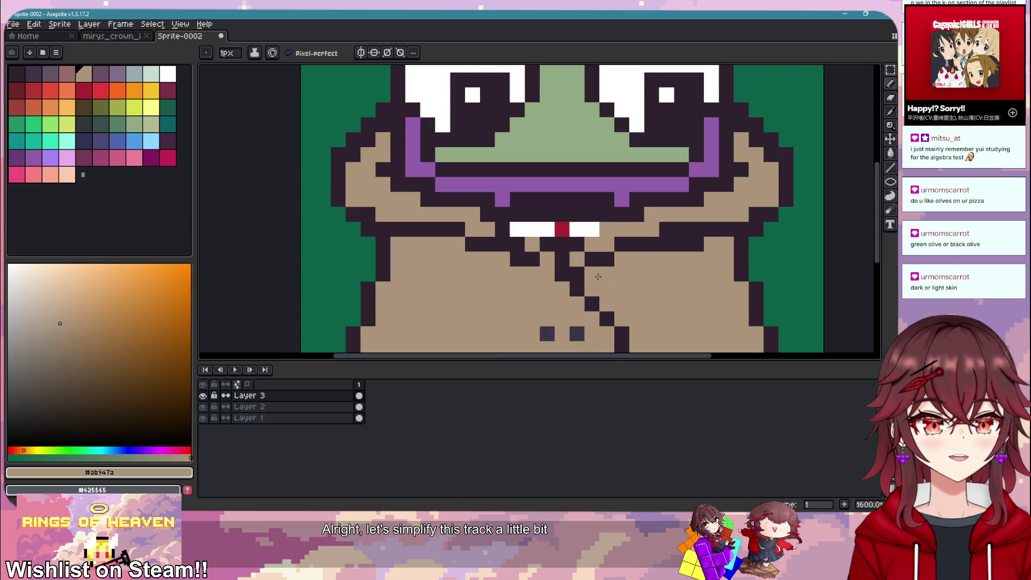
# Step: Sample outline and white colours from the sprite, then paint red pixels along the tie
pyautogui.keyDown('alt'); pyautogui.click(561, 263); pyautogui.keyUp('alt')
pyautogui.scroll(-4, 563, 258)
pyautogui.moveTo(665, 302); pyautogui.dragTo(636, 290)
pyautogui.scroll(-3, 635, 292)
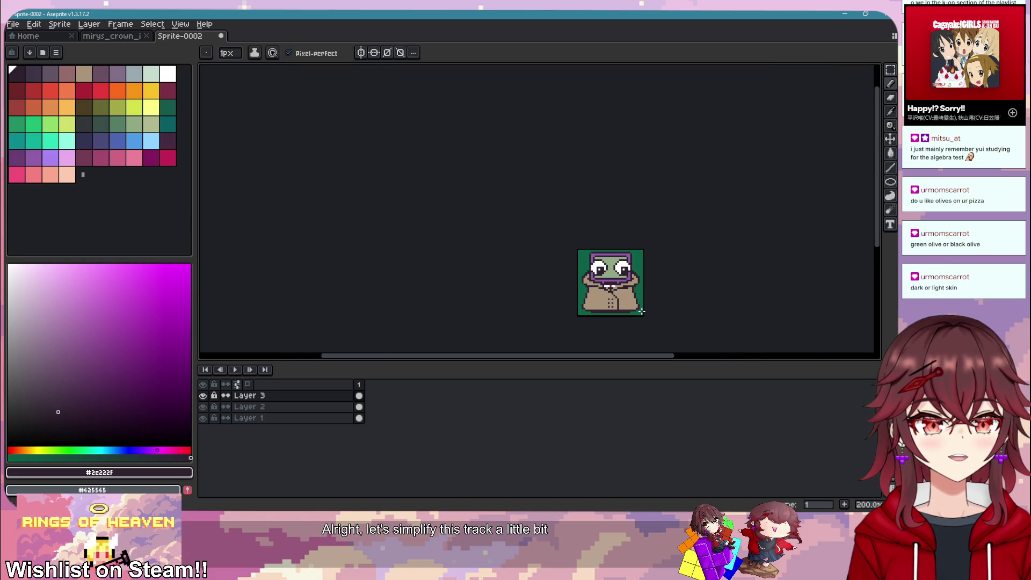
pyautogui.scroll(2, 637, 311)
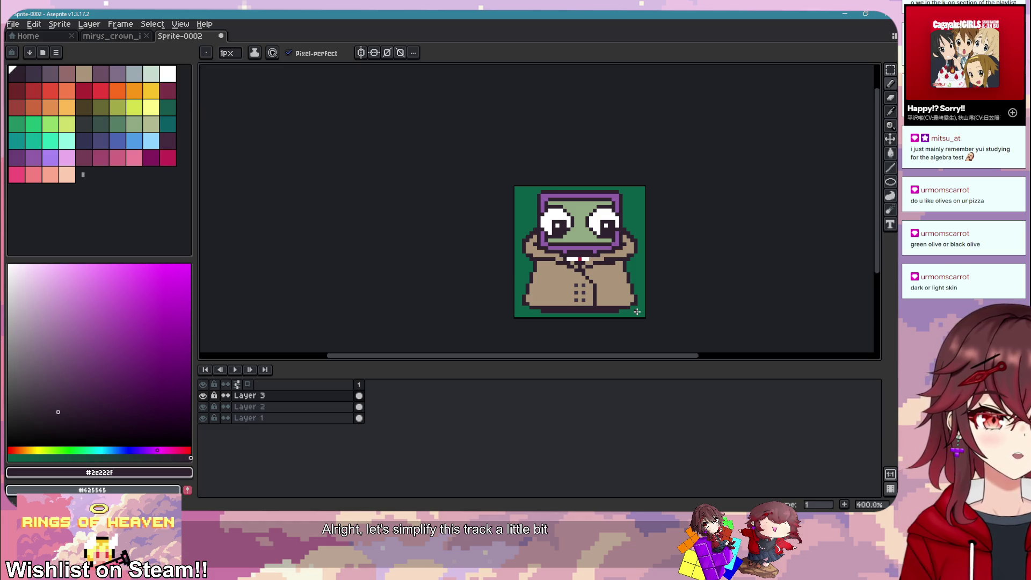
pyautogui.scroll(3, 637, 312)
pyautogui.scroll(3, 637, 312)
pyautogui.keyDown('alt'); pyautogui.click(531, 253); pyautogui.keyUp('alt')
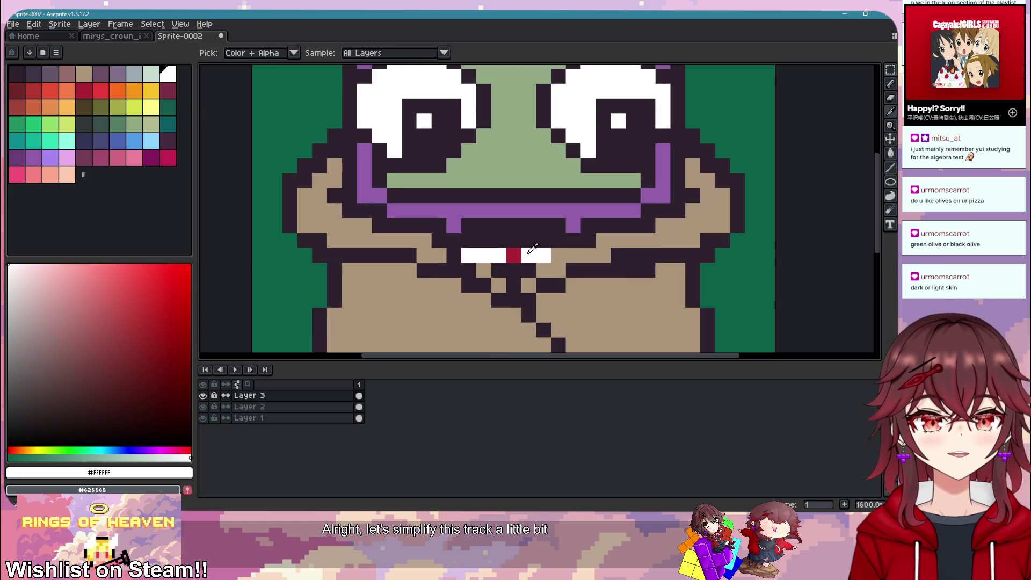
pyautogui.keyDown('alt'); pyautogui.click(548, 240); pyautogui.keyUp('alt')
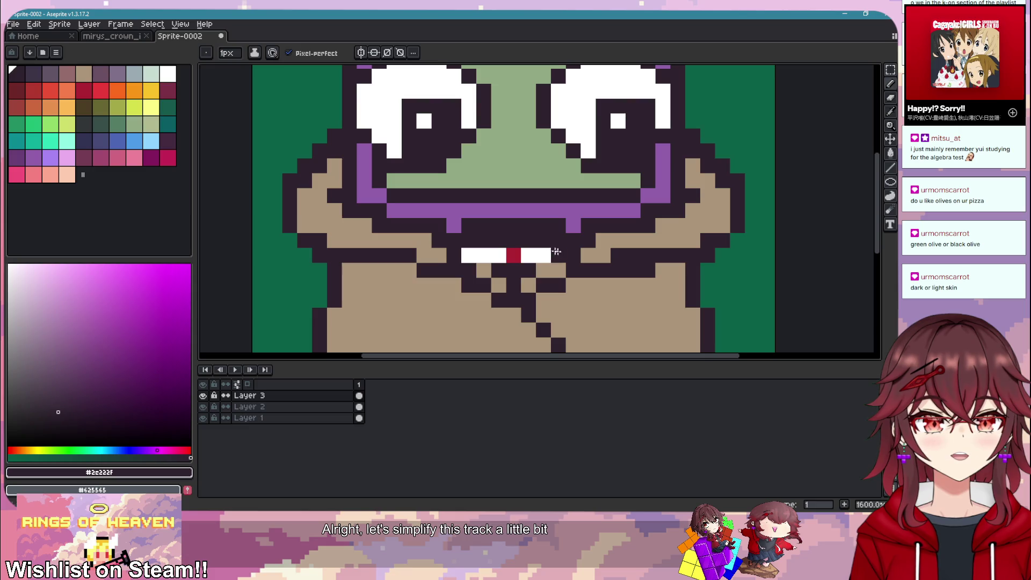
pyautogui.keyDown('alt'); pyautogui.click(542, 253); pyautogui.keyUp('alt')
pyautogui.scroll(-3, 561, 258)
pyautogui.scroll(5, 561, 258)
pyautogui.keyDown('alt'); pyautogui.click(566, 225); pyautogui.keyUp('alt')
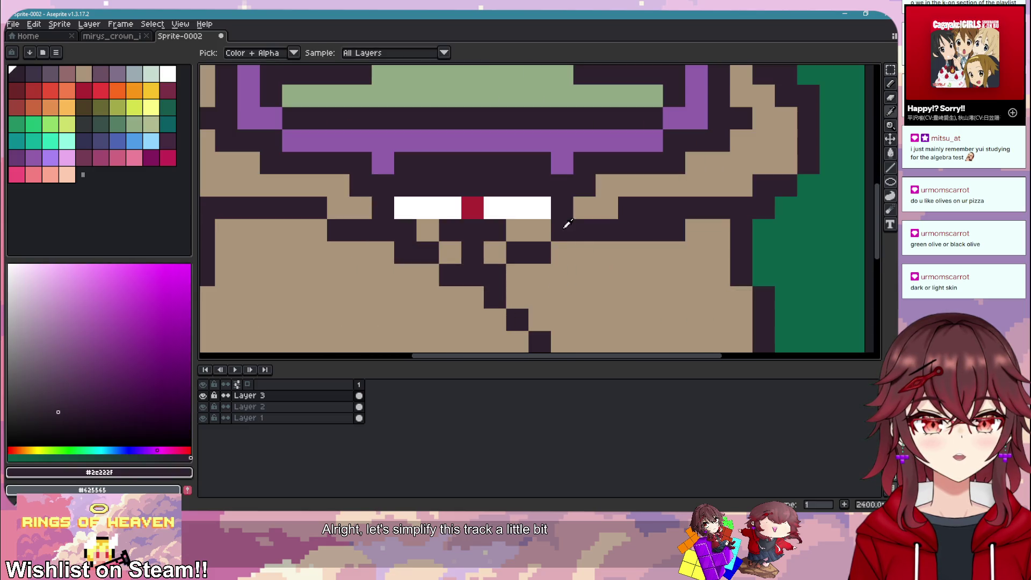
pyautogui.scroll(-3, 618, 279)
pyautogui.scroll(-2, 649, 300)
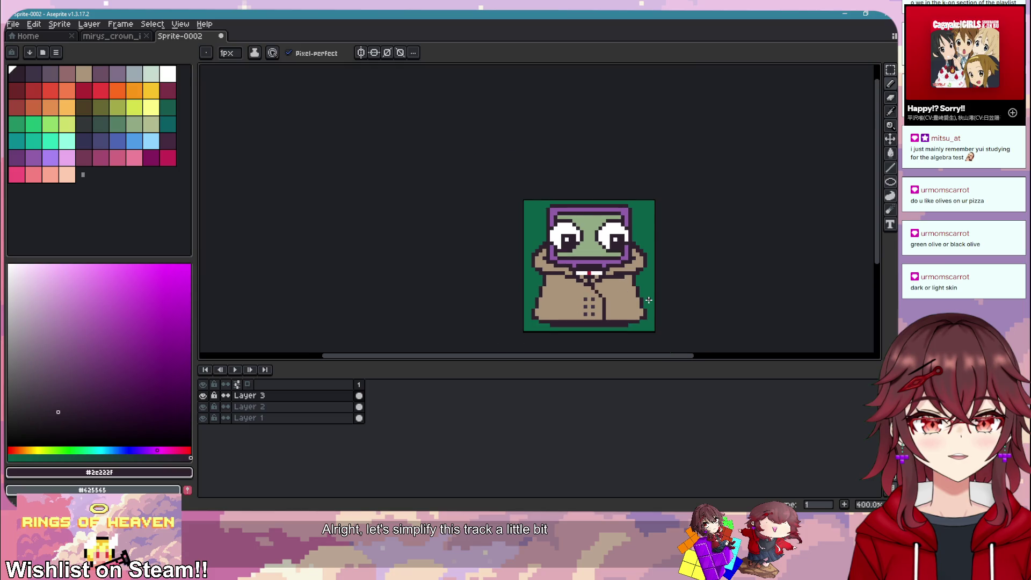
pyautogui.scroll(1, 647, 299)
pyautogui.scroll(5, 583, 264)
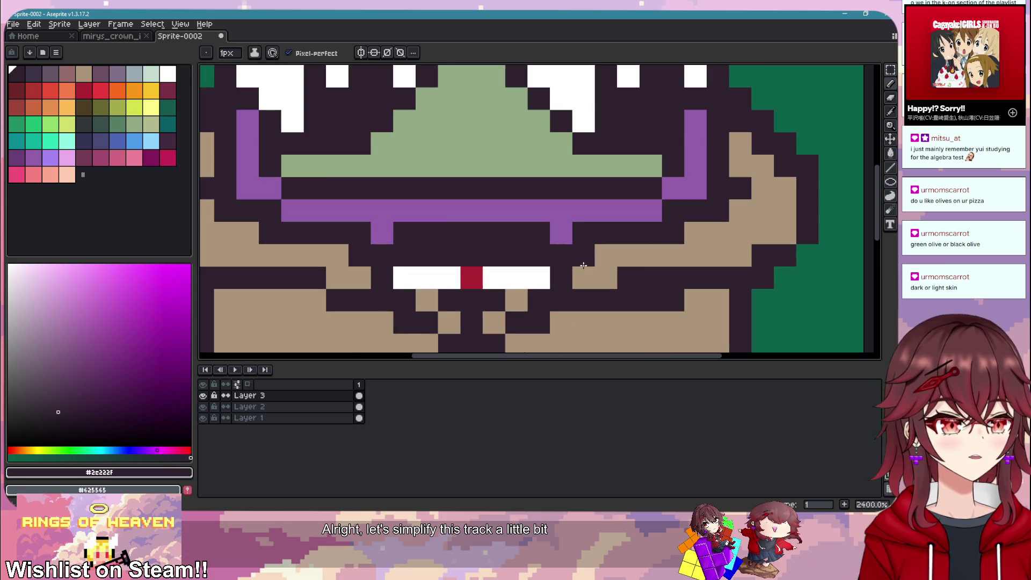
pyautogui.keyDown('alt'); pyautogui.click(493, 283); pyautogui.keyUp('alt')
pyautogui.moveTo(467, 283); pyautogui.dragTo(515, 283)
# Step: Select all of Layer 3 and drag the coat one pixel lower
pyautogui.scroll(-5, 623, 301)
pyautogui.scroll(-2, 622, 301)
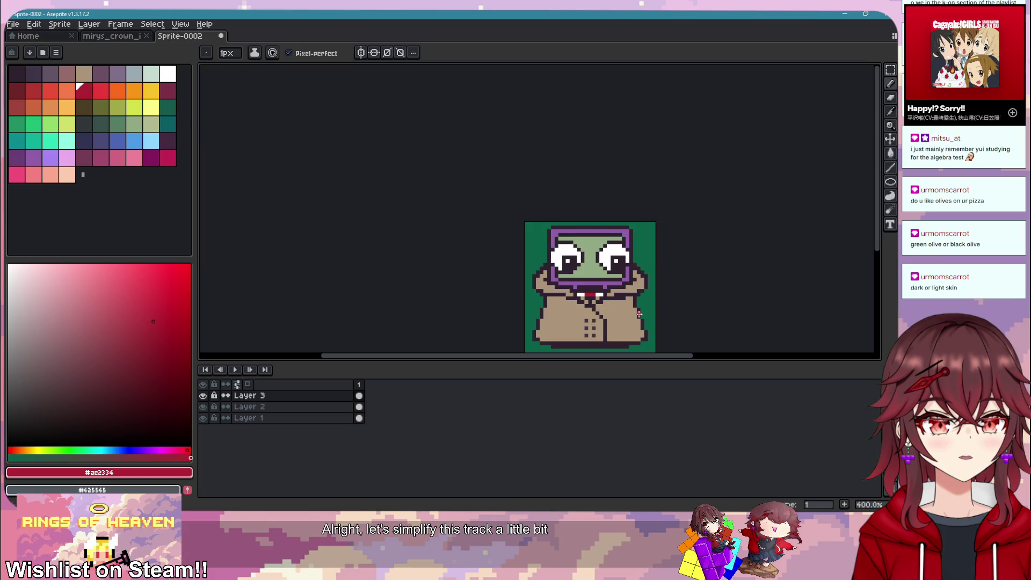
pyautogui.scroll(-2, 639, 313)
pyautogui.scroll(2, 613, 281)
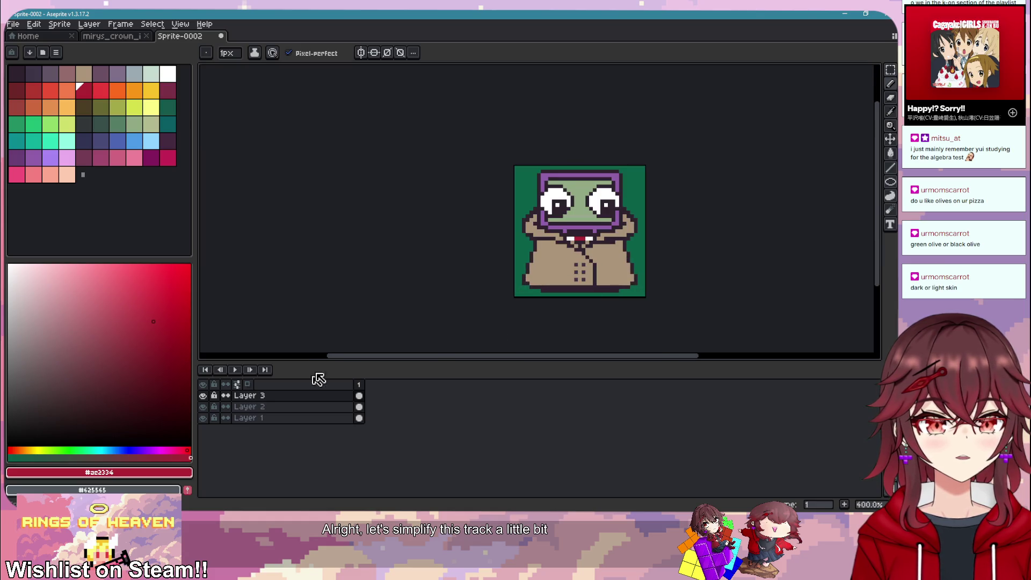
pyautogui.scroll(1, 639, 237)
pyautogui.hotkey('ctrl', 'a')
pyautogui.moveTo(618, 253); pyautogui.dragTo(612, 288)
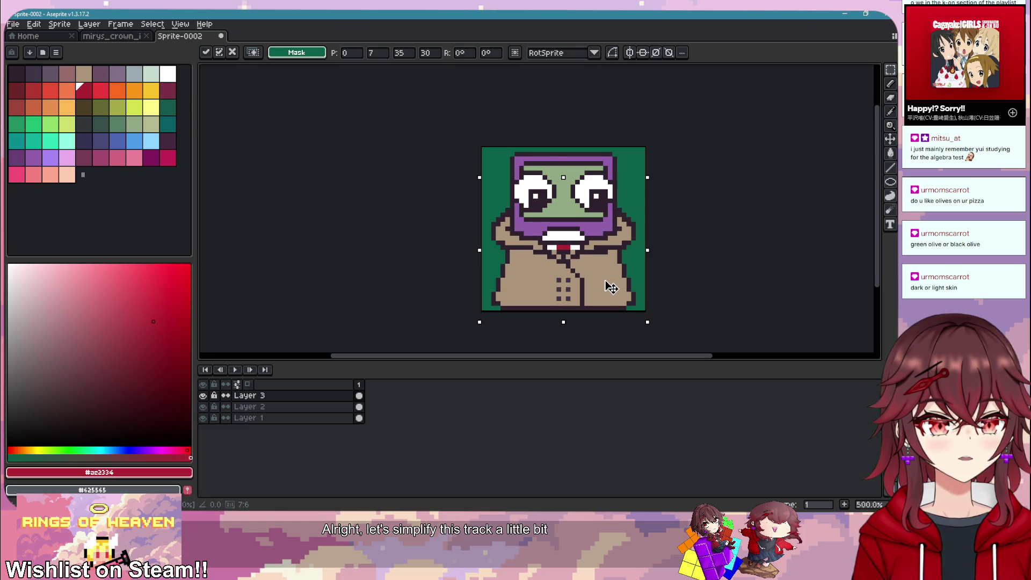
# Step: Commit the coat's one-pixel downward shift, then hide the coat layer
pyautogui.click(692, 276)
pyautogui.scroll(-3, 691, 274)
pyautogui.scroll(4, 587, 244)
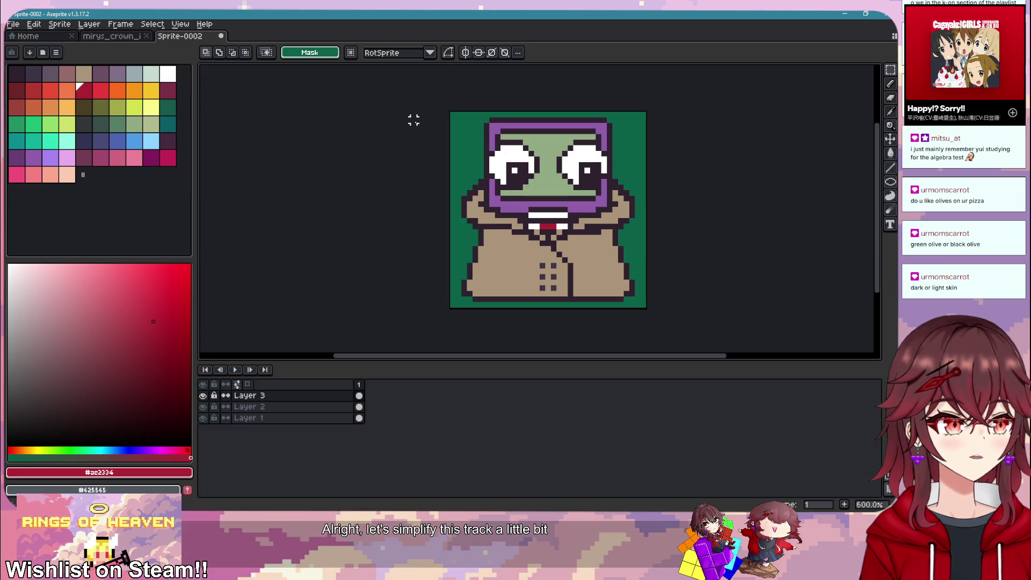
pyautogui.scroll(3, 622, 191)
pyautogui.click(203, 396)
# Step: On the body layer, bucket-fill the white click-wheel ring with light grey
pyautogui.click(203, 407)
pyautogui.click(203, 407)
pyautogui.doubleClick(204, 418)
pyautogui.click(236, 418)
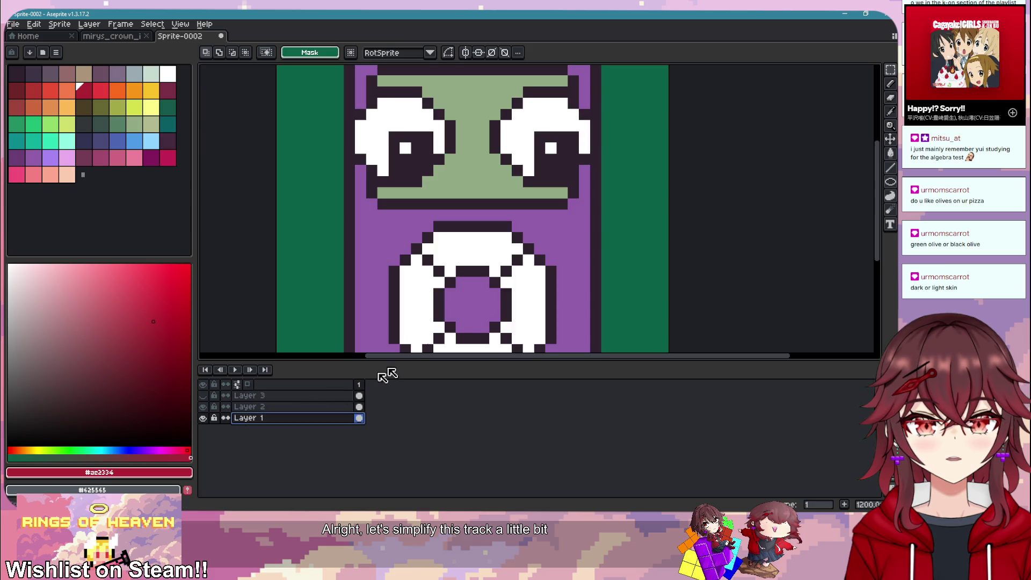
pyautogui.scroll(1, 465, 196)
pyautogui.press('b')
pyautogui.keyDown('alt'); pyautogui.click(465, 196); pyautogui.keyUp('alt')
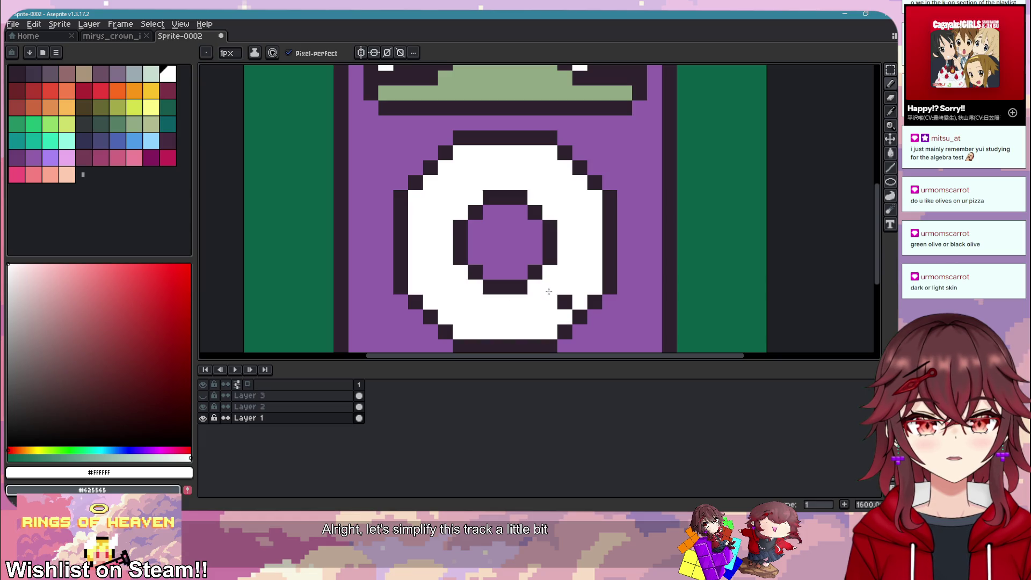
pyautogui.moveTo(104, 294); pyautogui.dragTo(7, 321)
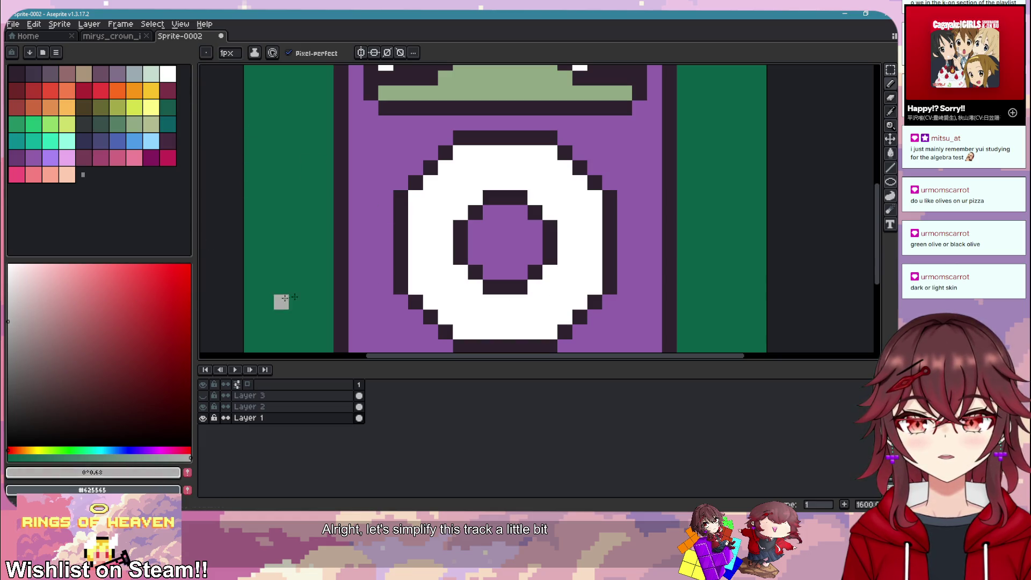
pyautogui.press('g')
pyautogui.click(436, 218)
pyautogui.scroll(-4, 436, 217)
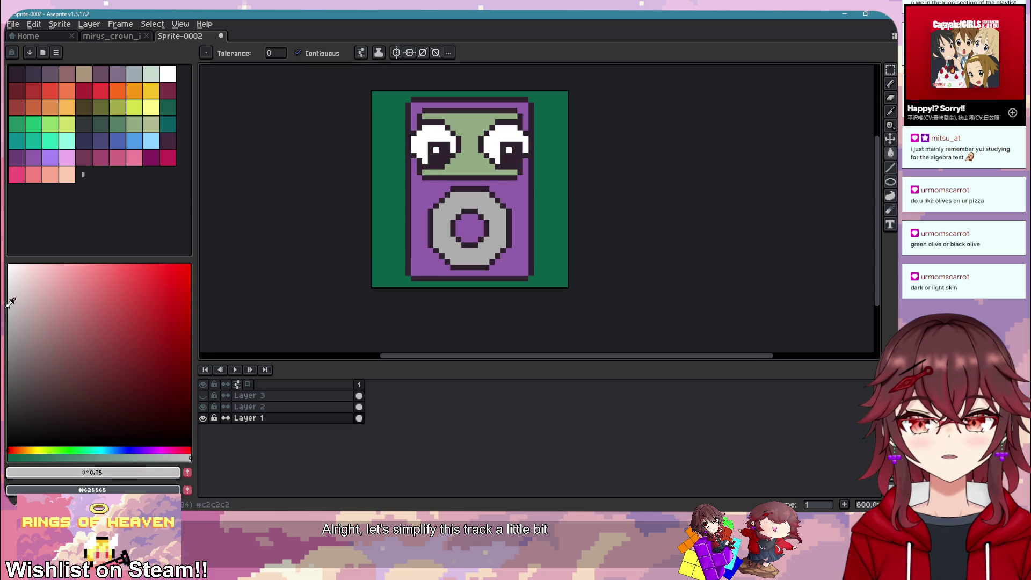
# Step: Show the trench coat layer, sample its tan, and select it for Pencil editing
pyautogui.click(203, 396)
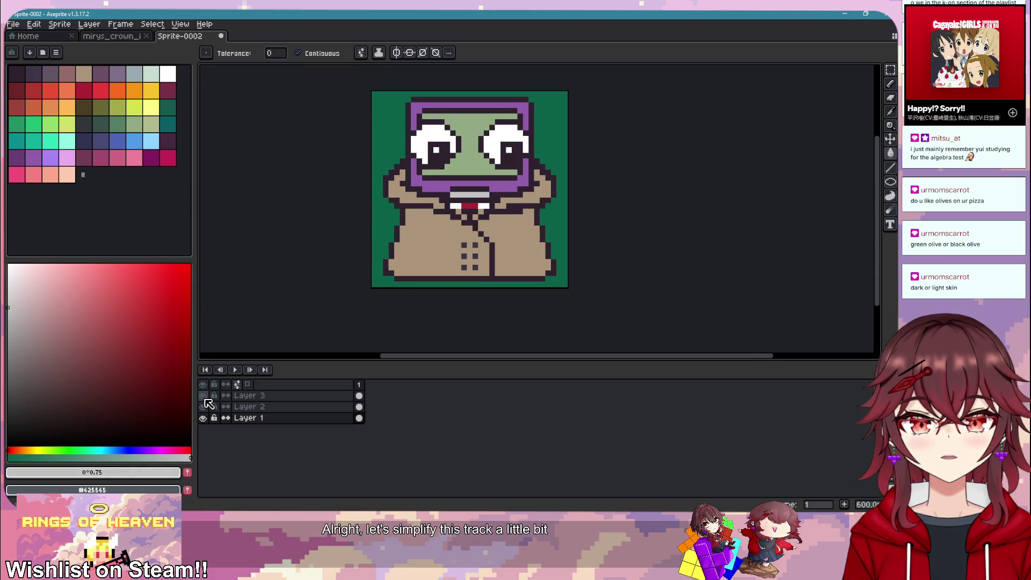
pyautogui.click(203, 407)
pyautogui.click(203, 406)
pyautogui.scroll(-4, 589, 281)
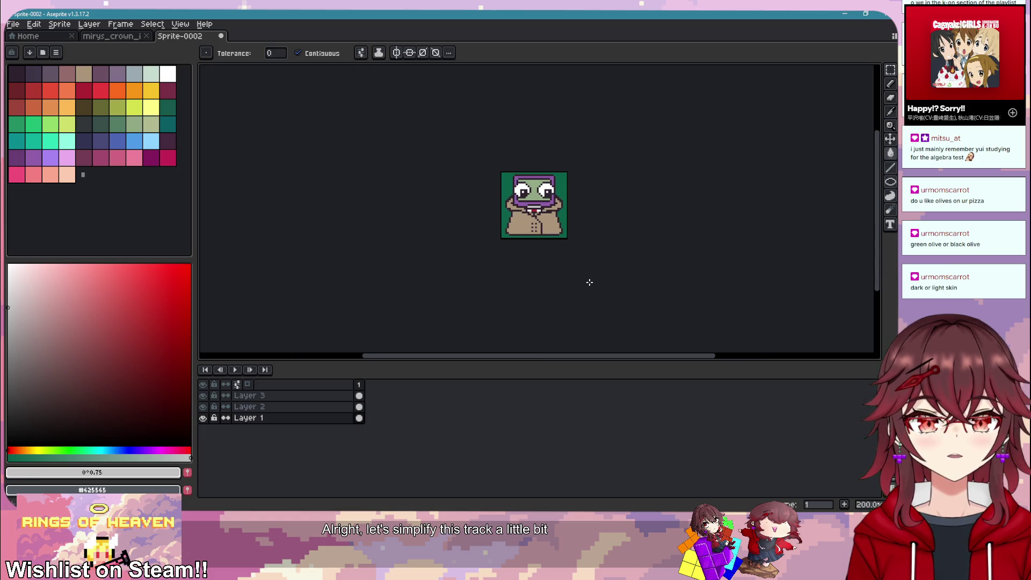
pyautogui.scroll(-1, 585, 274)
pyautogui.scroll(3, 575, 230)
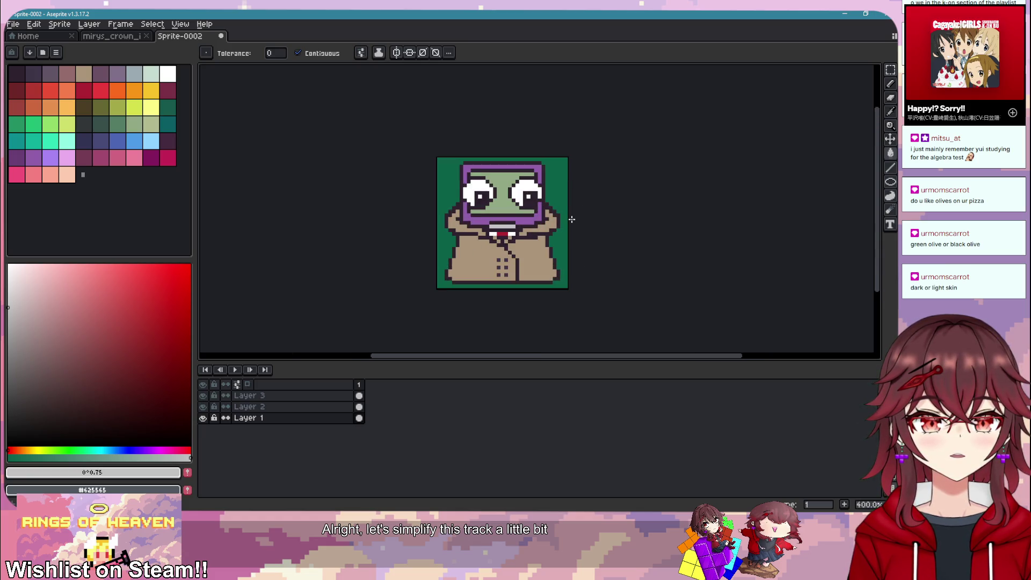
pyautogui.scroll(-3, 572, 219)
pyautogui.scroll(2, 570, 226)
pyautogui.scroll(1, 561, 207)
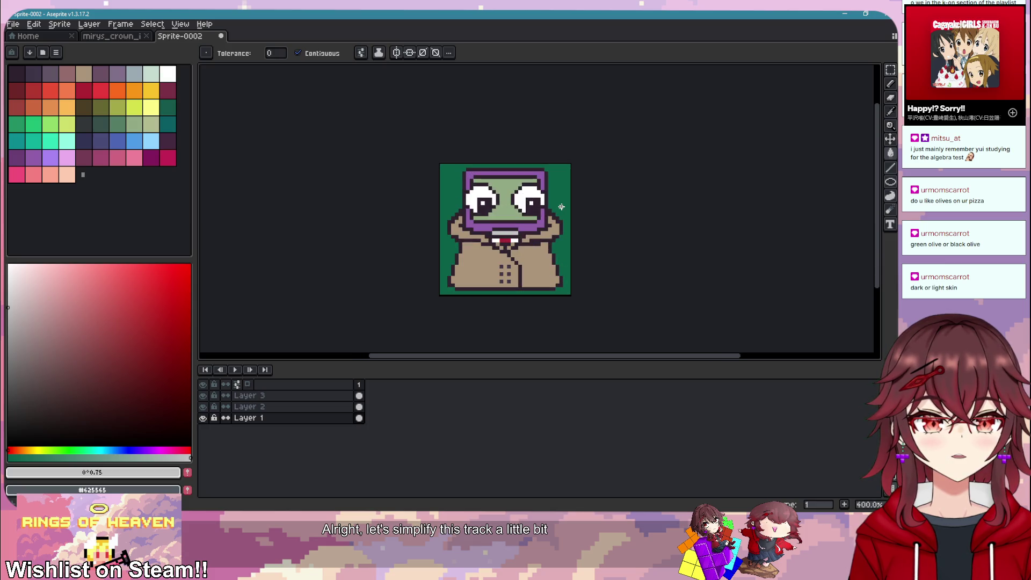
pyautogui.scroll(2, 520, 292)
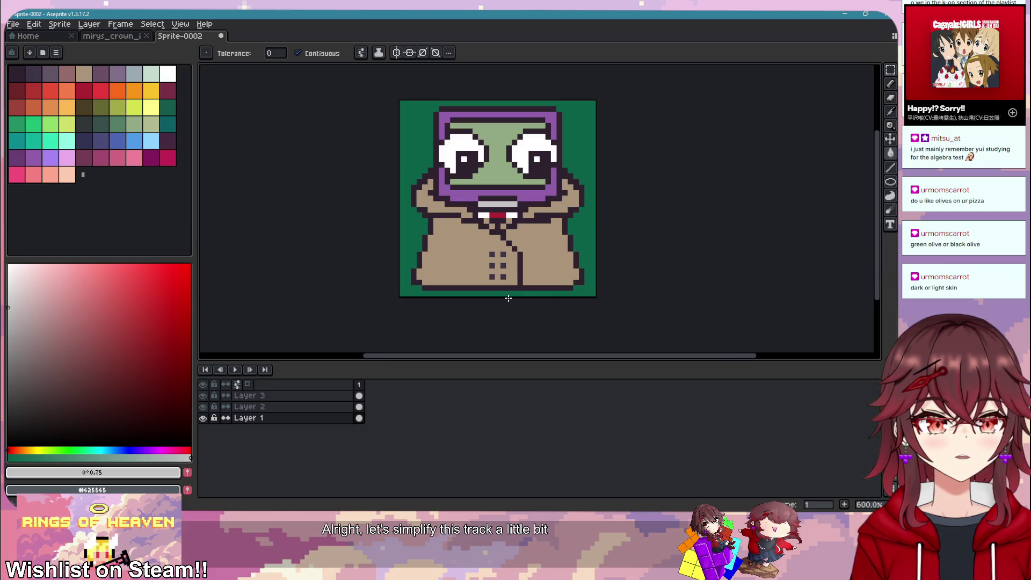
pyautogui.scroll(3, 508, 298)
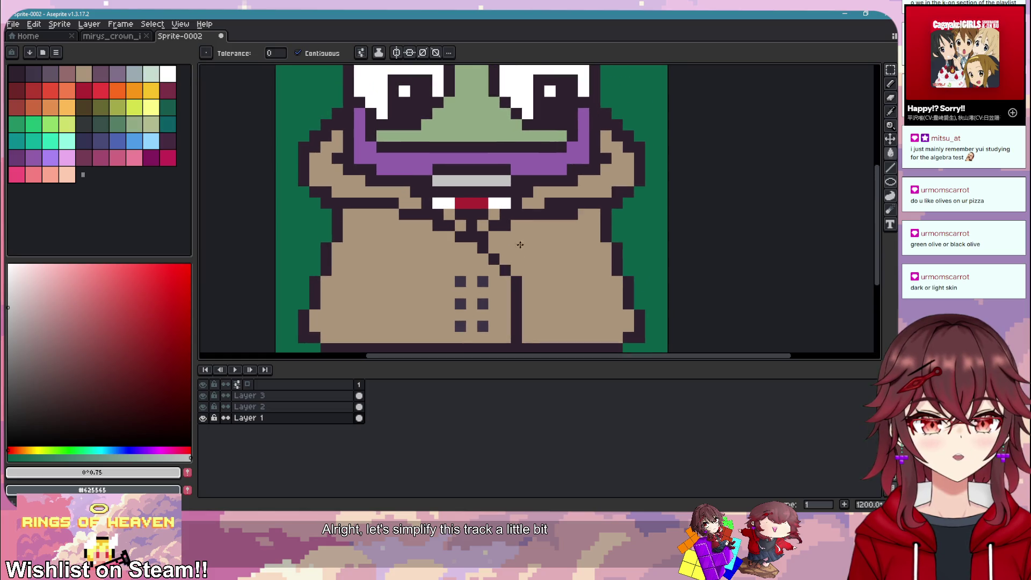
pyautogui.keyDown('alt'); pyautogui.click(520, 244); pyautogui.keyUp('alt')
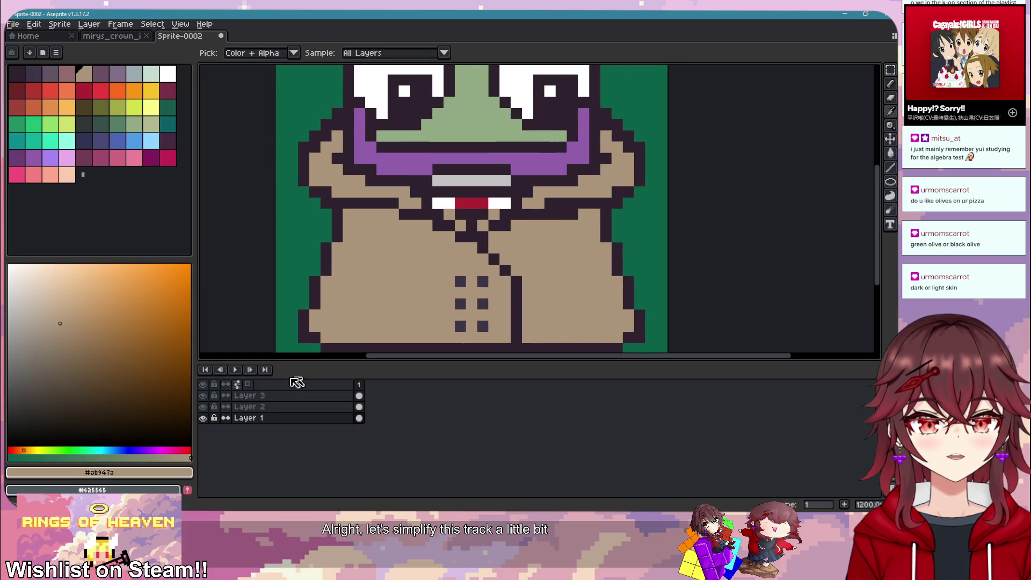
pyautogui.press('b')
pyautogui.click(353, 396)
# Step: Add a dark outline pixel and a dark fold line down the coat below the collar
pyautogui.click(203, 395)
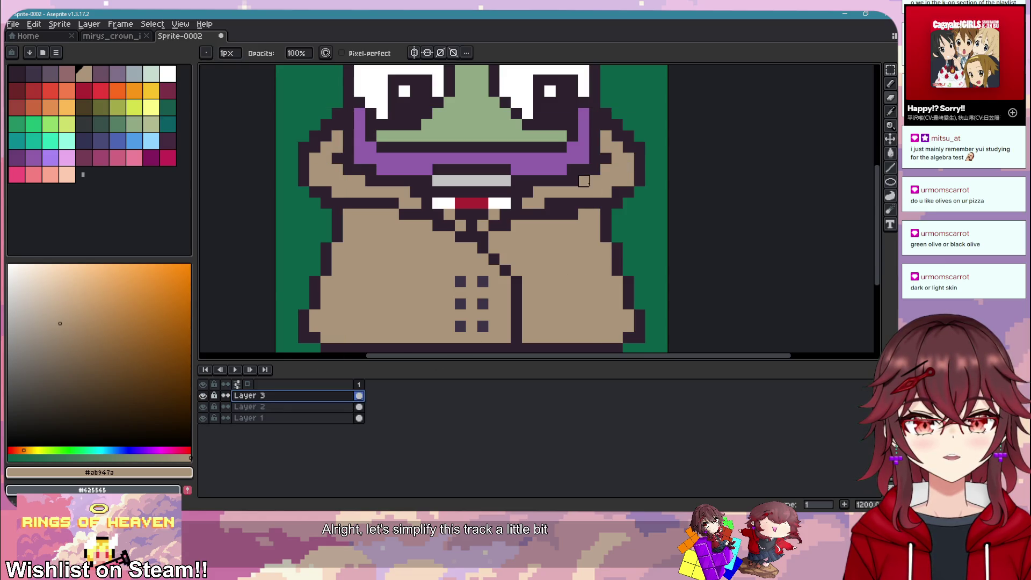
pyautogui.scroll(1, 583, 181)
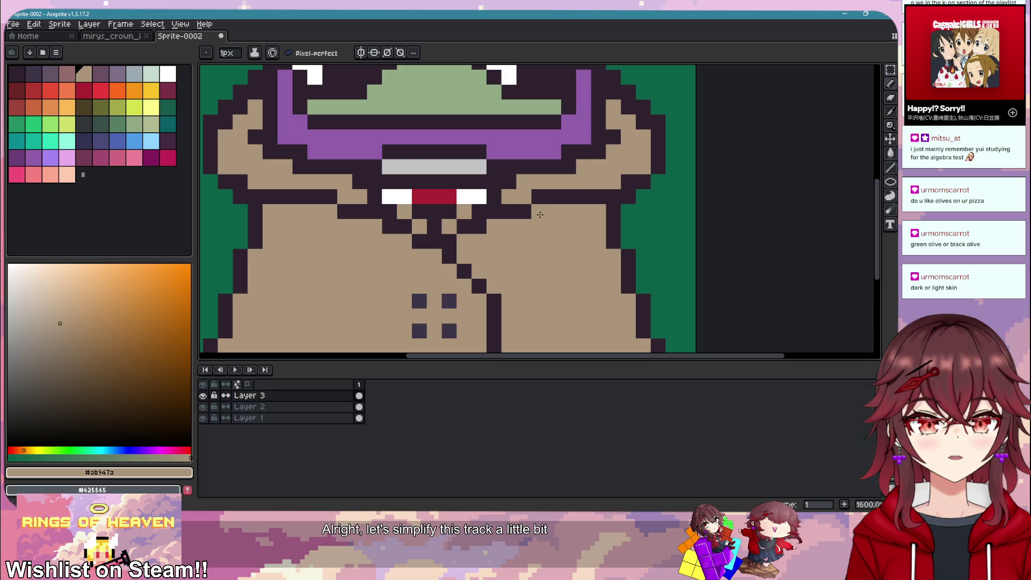
pyautogui.scroll(-2, 540, 215)
pyautogui.scroll(-2, 535, 221)
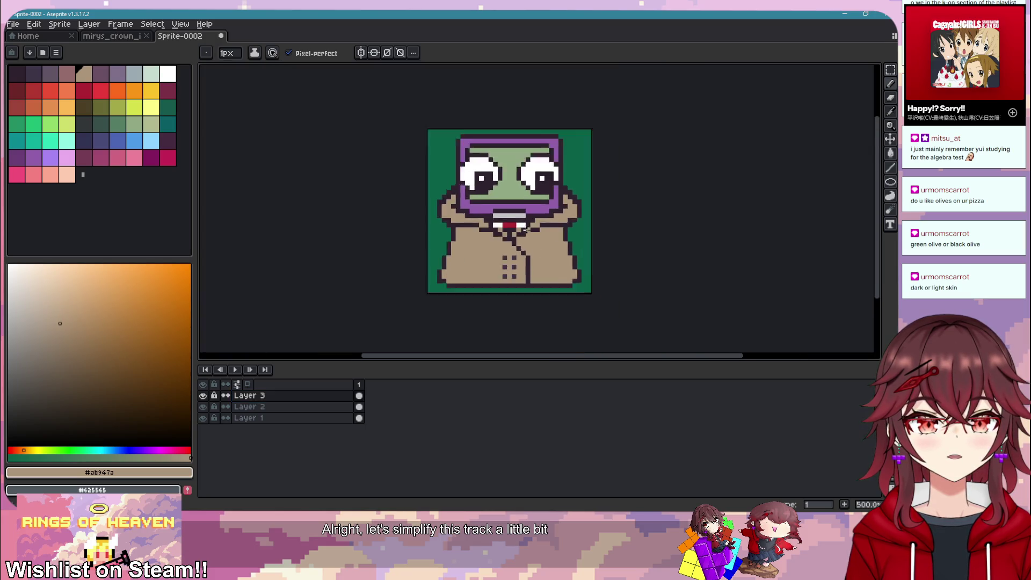
pyautogui.scroll(4, 489, 239)
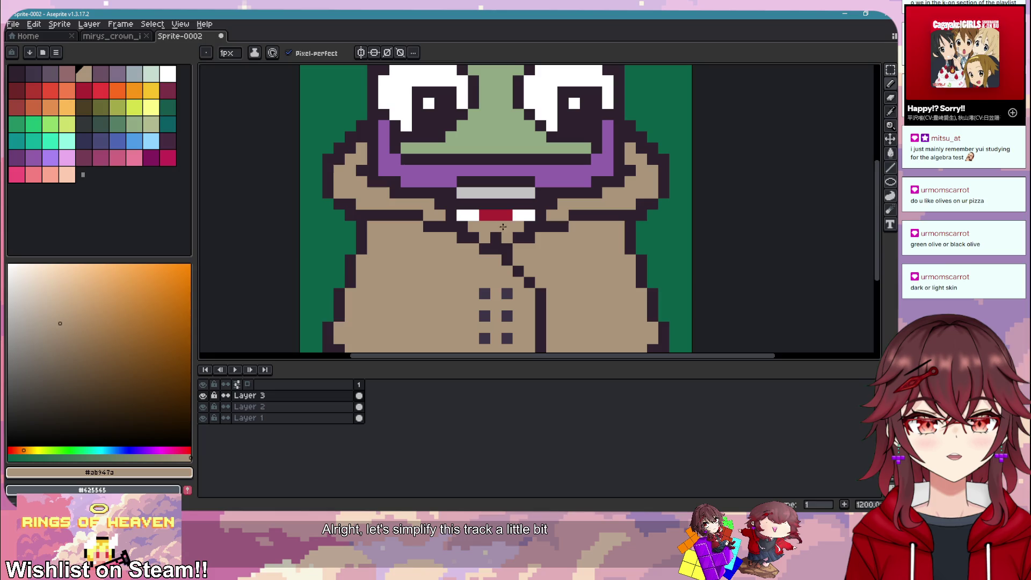
pyautogui.scroll(-4, 549, 254)
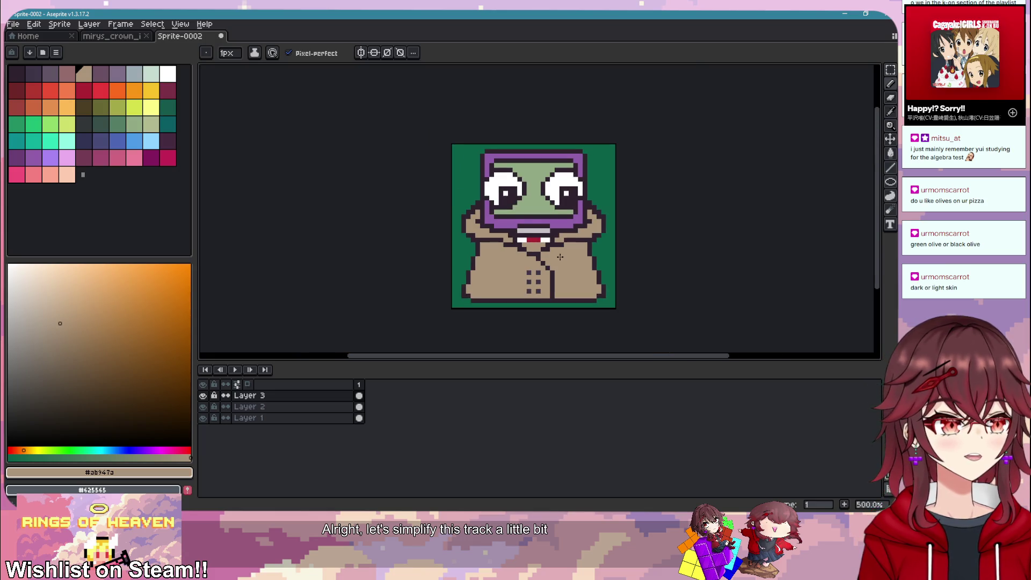
pyautogui.scroll(4, 539, 251)
pyautogui.keyDown('alt'); pyautogui.click(530, 241); pyautogui.keyUp('alt')
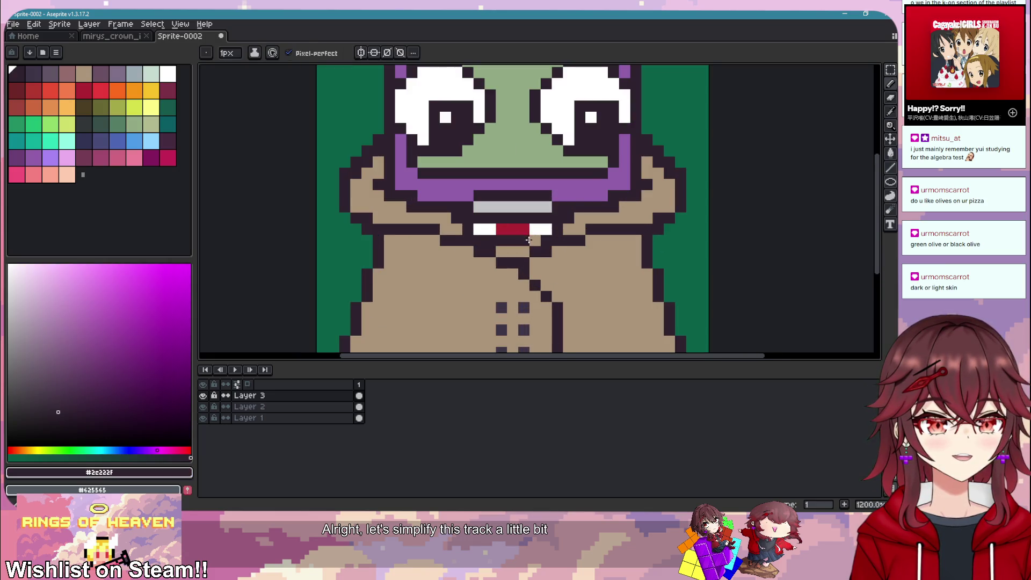
pyautogui.click(502, 253)
pyautogui.keyDown('alt'); pyautogui.click(559, 270); pyautogui.keyUp('alt')
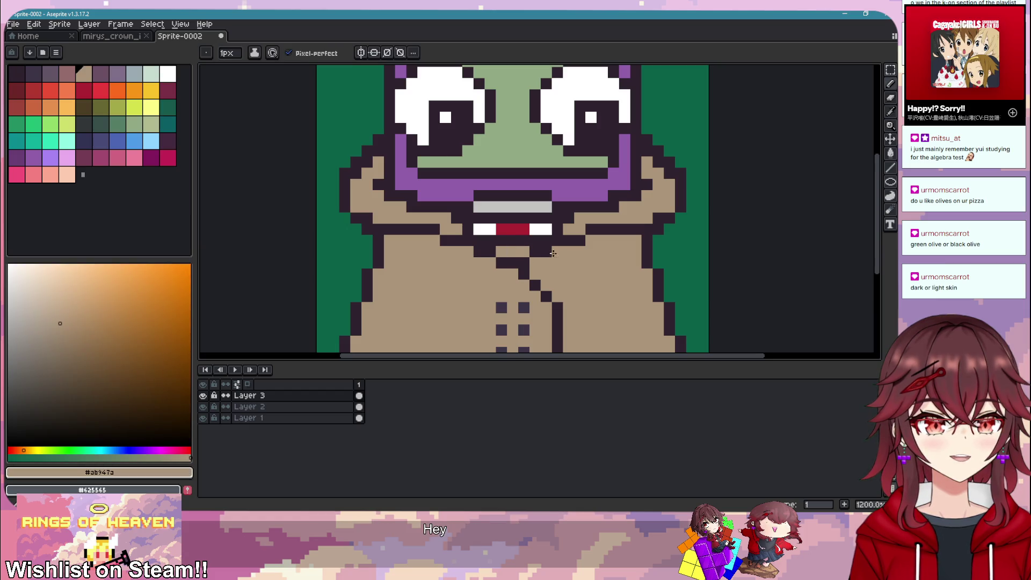
pyautogui.scroll(-2, 548, 275)
pyautogui.keyDown('alt'); pyautogui.click(527, 271); pyautogui.keyUp('alt')
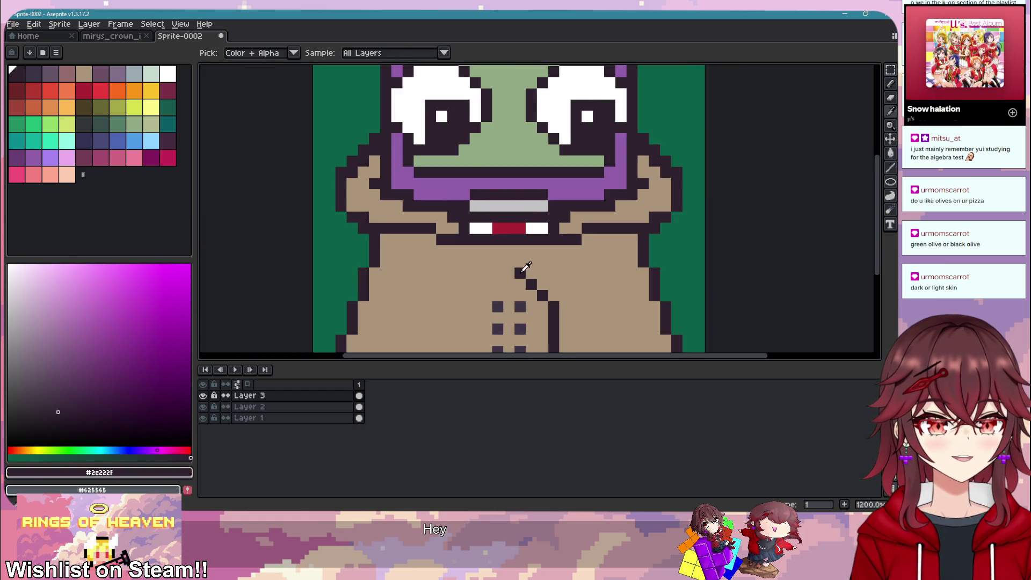
pyautogui.scroll(-2, 597, 276)
pyautogui.scroll(-3, 597, 276)
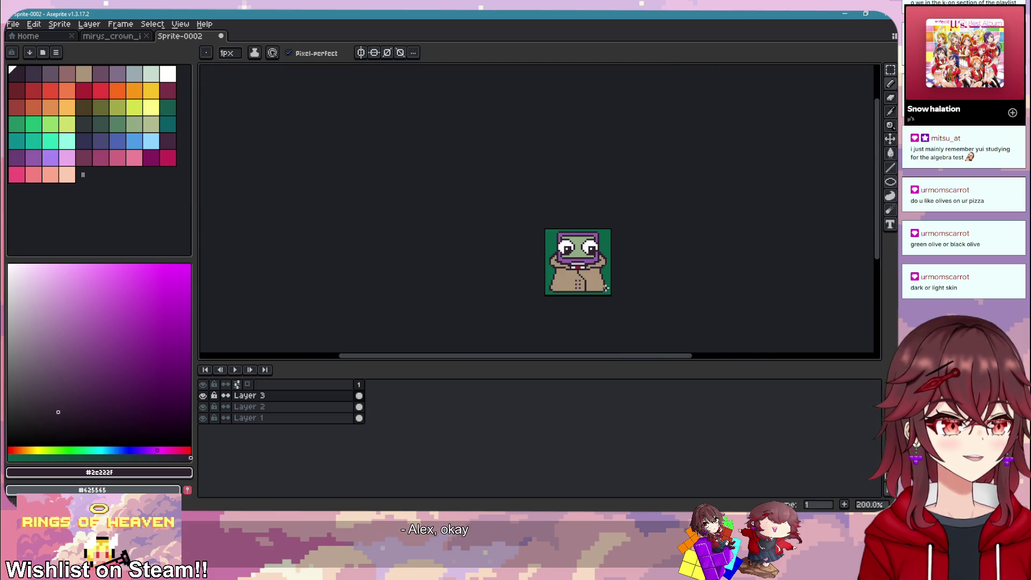
pyautogui.scroll(2, 581, 277)
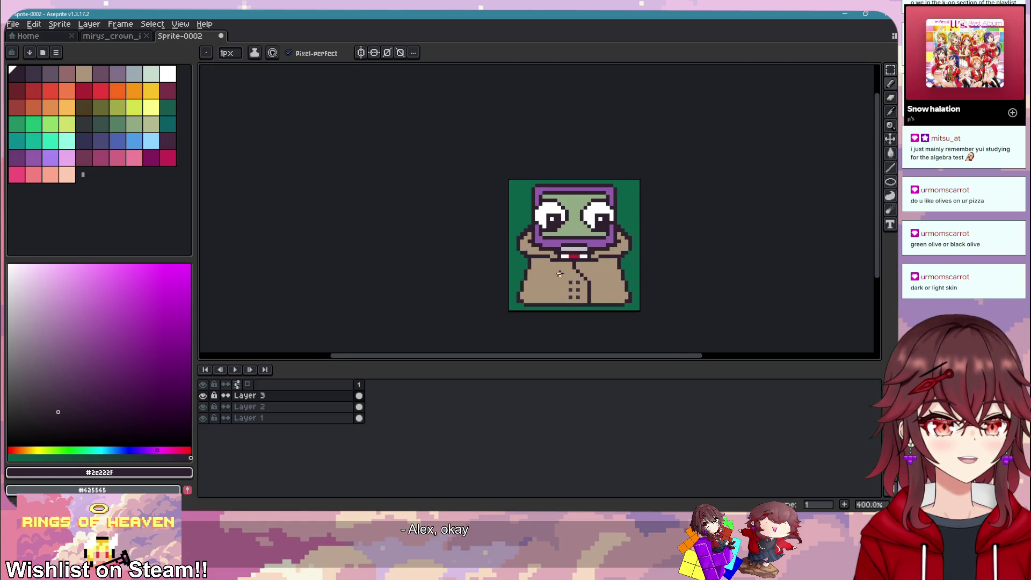
pyautogui.scroll(5, 560, 273)
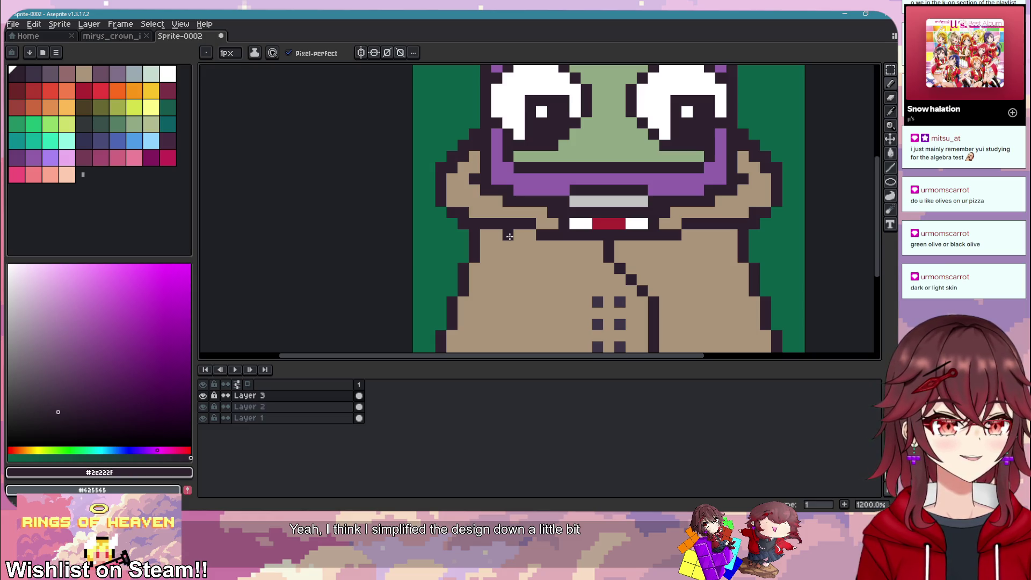
pyautogui.moveTo(509, 236); pyautogui.dragTo(515, 264)
# Step: Paint over the stray dark pixel and horizontal dark line on the coat in tan
pyautogui.keyDown('alt'); pyautogui.click(521, 253); pyautogui.keyUp('alt')
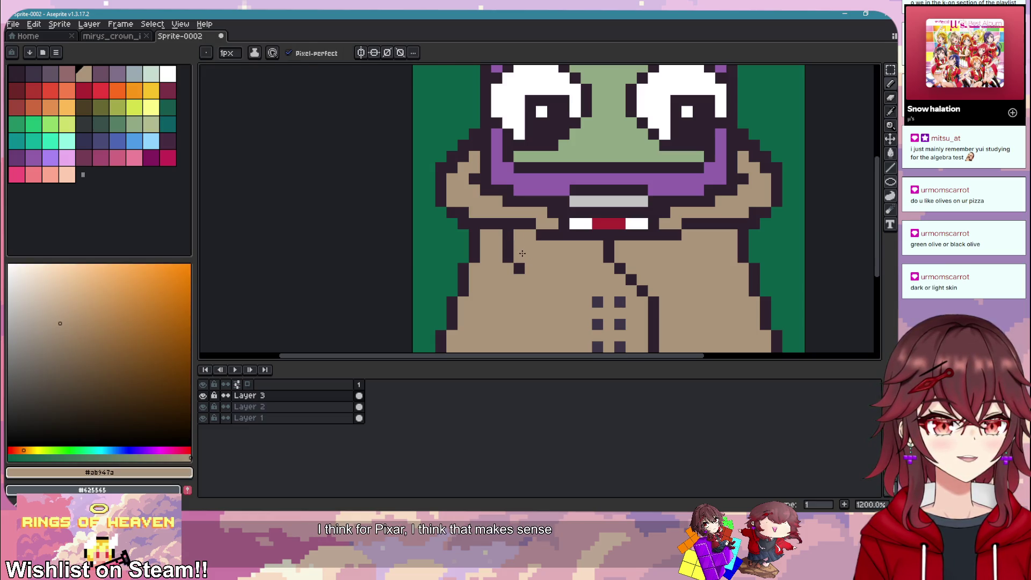
pyautogui.keyDown('alt'); pyautogui.click(521, 264); pyautogui.keyUp('alt')
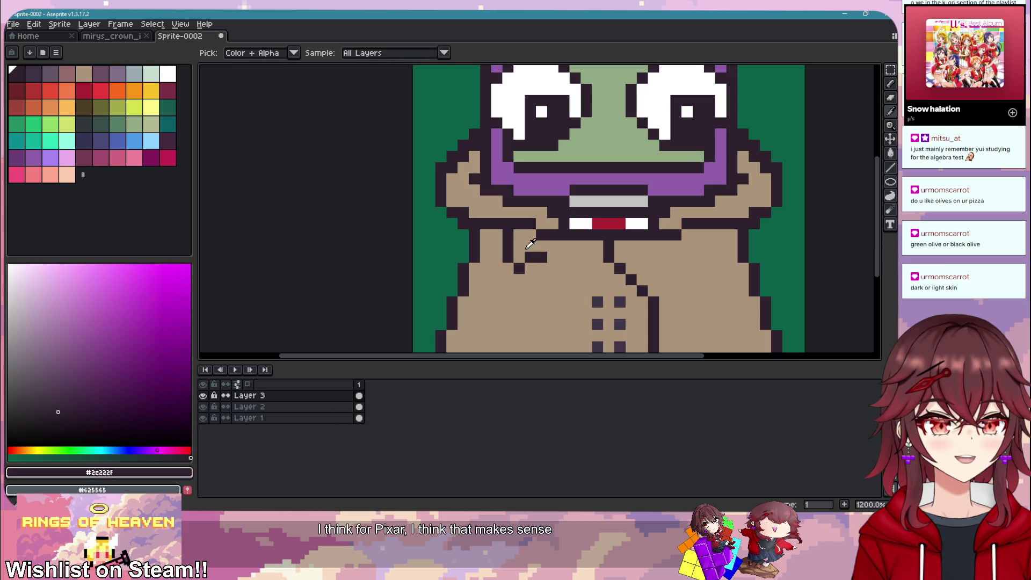
pyautogui.keyDown('alt'); pyautogui.click(529, 253); pyautogui.keyUp('alt')
pyautogui.moveTo(529, 256); pyautogui.dragTo(547, 260)
pyautogui.keyDown('alt'); pyautogui.click(531, 263); pyautogui.keyUp('alt')
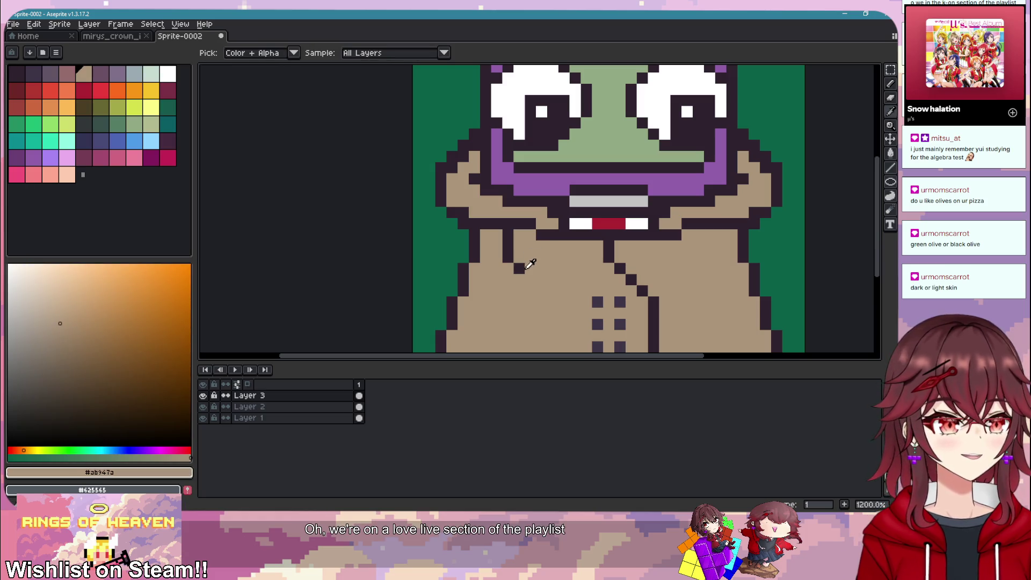
pyautogui.keyDown('alt'); pyautogui.click(529, 259); pyautogui.keyUp('alt')
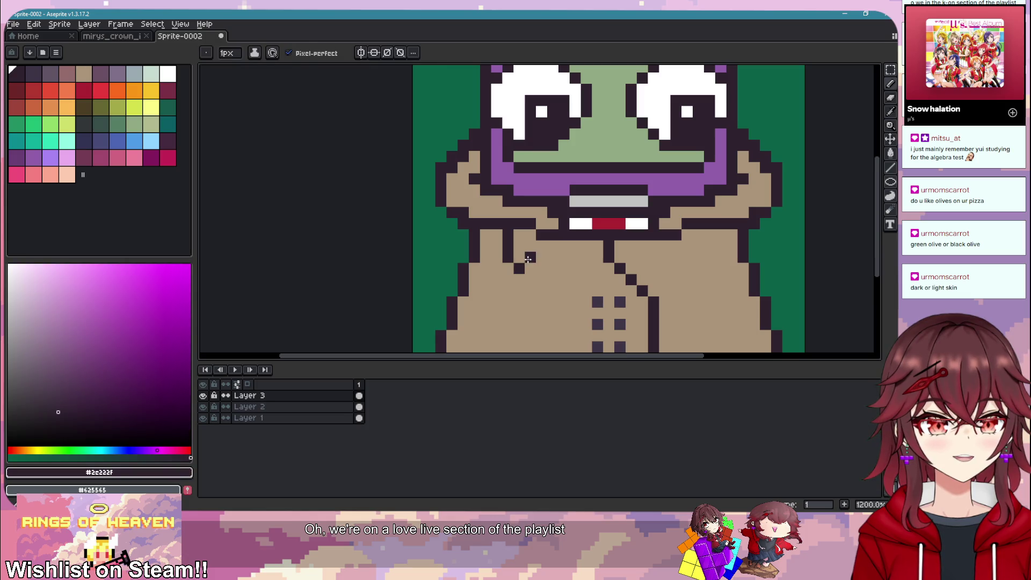
pyautogui.keyDown('alt'); pyautogui.click(588, 252); pyautogui.keyUp('alt')
pyautogui.scroll(-4, 664, 283)
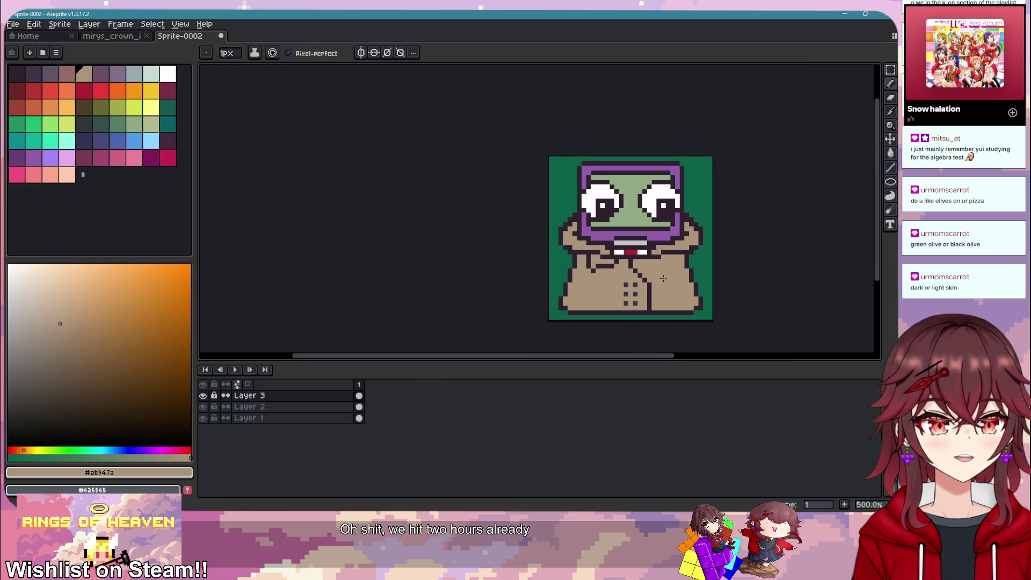
pyautogui.scroll(4, 653, 276)
pyautogui.moveTo(519, 252); pyautogui.dragTo(558, 252)
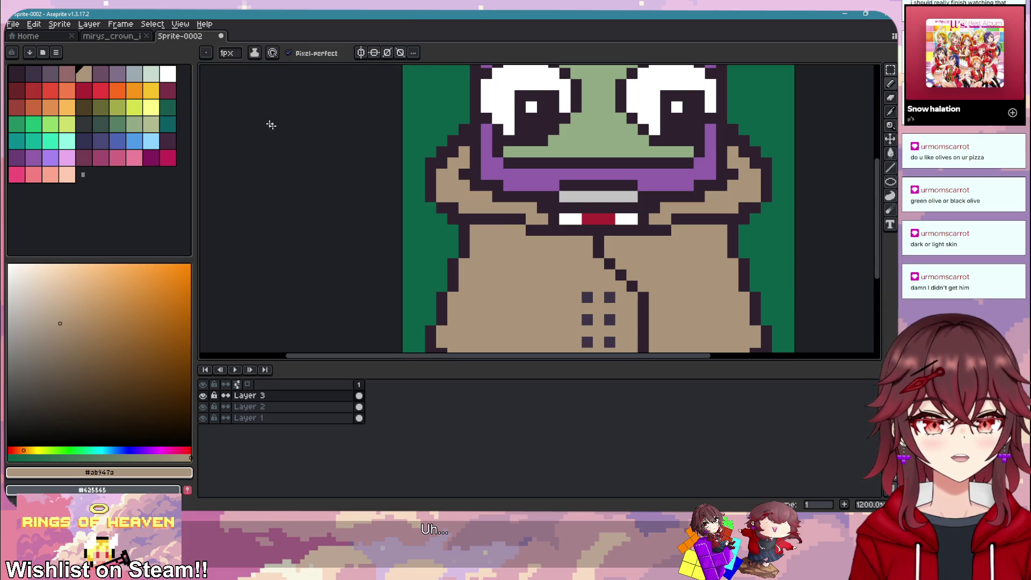
# Step: Enable vertical mirror symmetry and pick the dark outline colour #2e222f
pyautogui.click(361, 52)
pyautogui.scroll(1, 576, 227)
pyautogui.keyDown('alt'); pyautogui.click(576, 227); pyautogui.keyUp('alt')
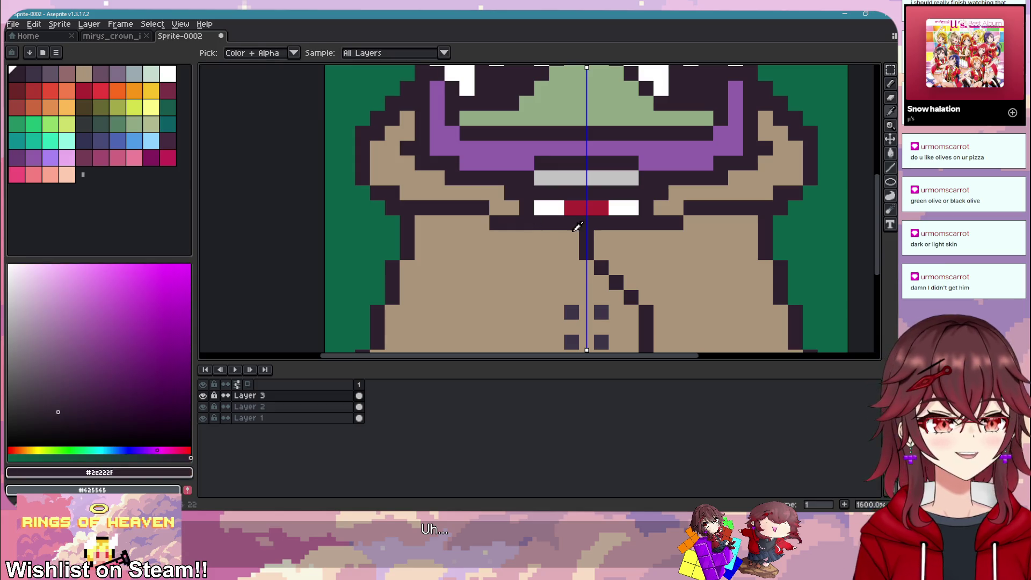
# Step: Draw a mirrored dark #2e222f line across the collar, undoing misplaced outline pixels
pyautogui.moveTo(419, 245)
pyautogui.mouseDown()
pyautogui.moveTo(428, 293)
pyautogui.moveTo(449, 279)
pyautogui.mouseUp()
pyautogui.click(477, 275)
pyautogui.hotkey('ctrl', 'z')
pyautogui.click(465, 280)
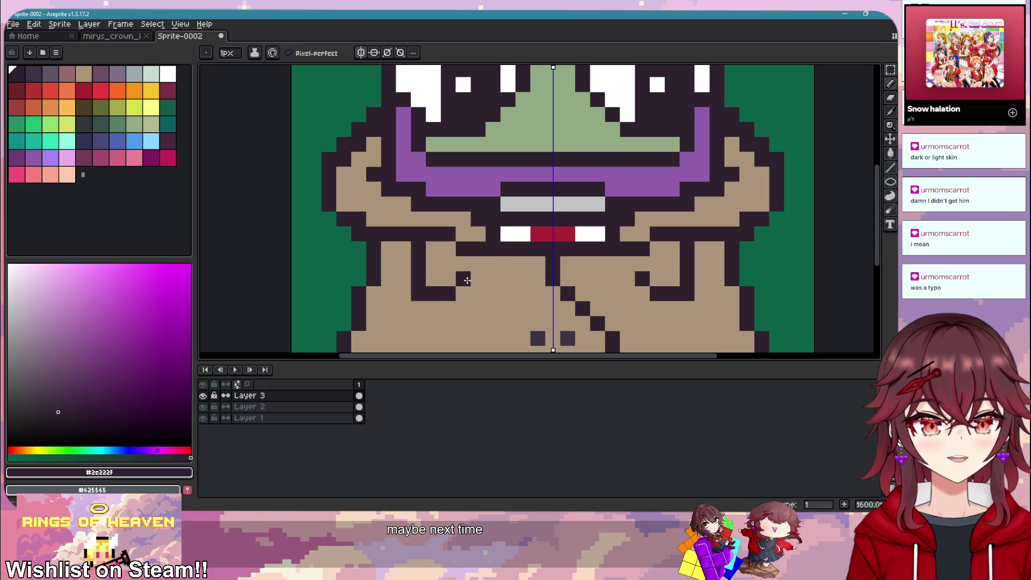
pyautogui.scroll(-4, 497, 274)
pyautogui.scroll(3, 498, 274)
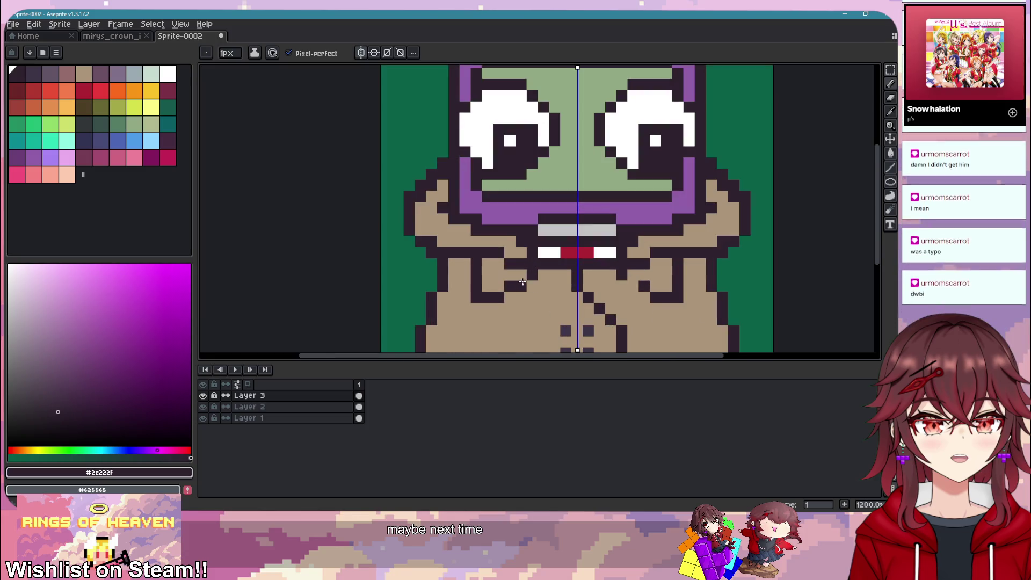
pyautogui.scroll(-4, 634, 313)
pyautogui.scroll(-2, 634, 313)
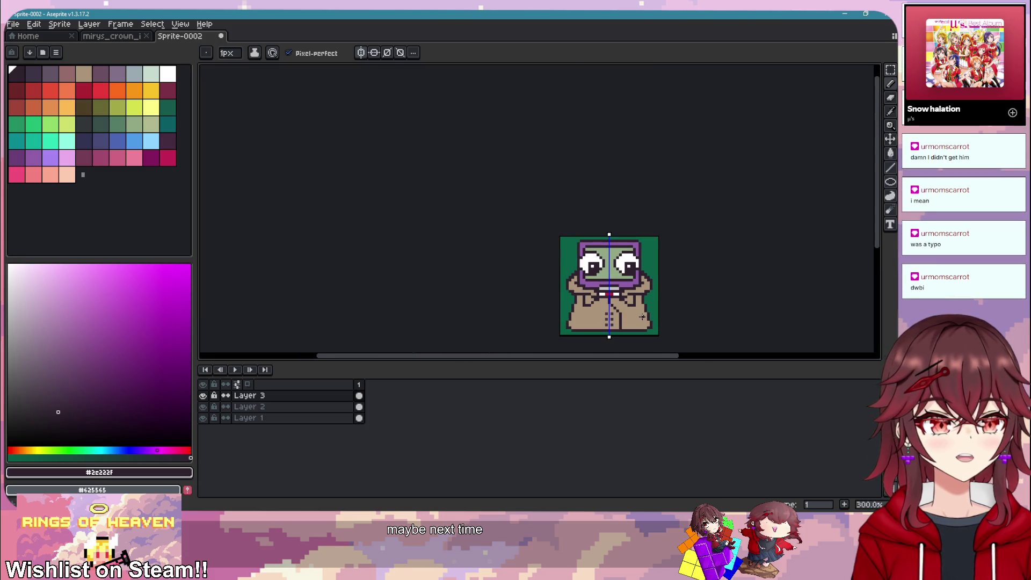
pyautogui.hotkey('ctrl', 'z')
pyautogui.scroll(6, 599, 314)
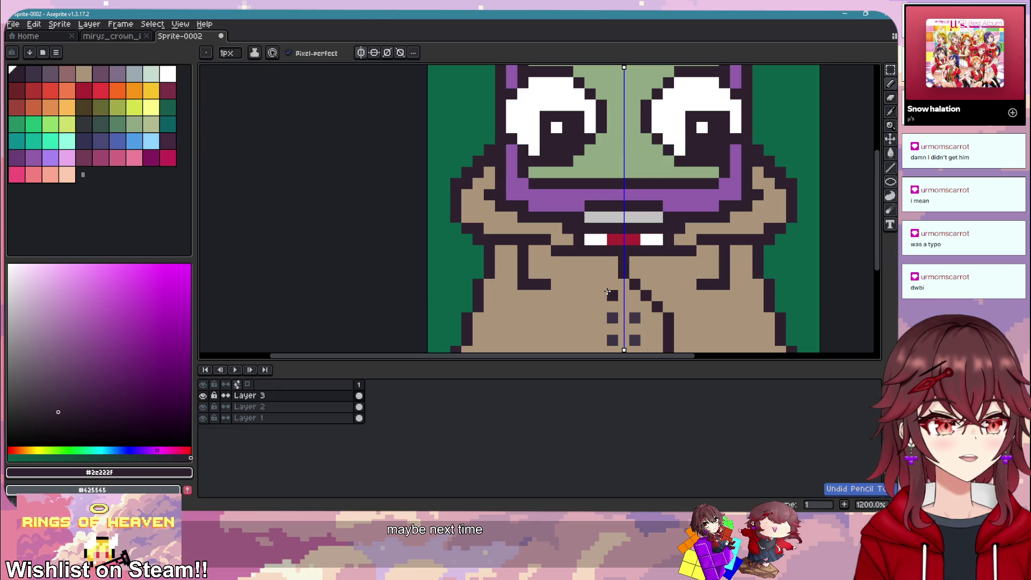
pyautogui.click(605, 275)
pyautogui.moveTo(605, 275); pyautogui.dragTo(543, 273)
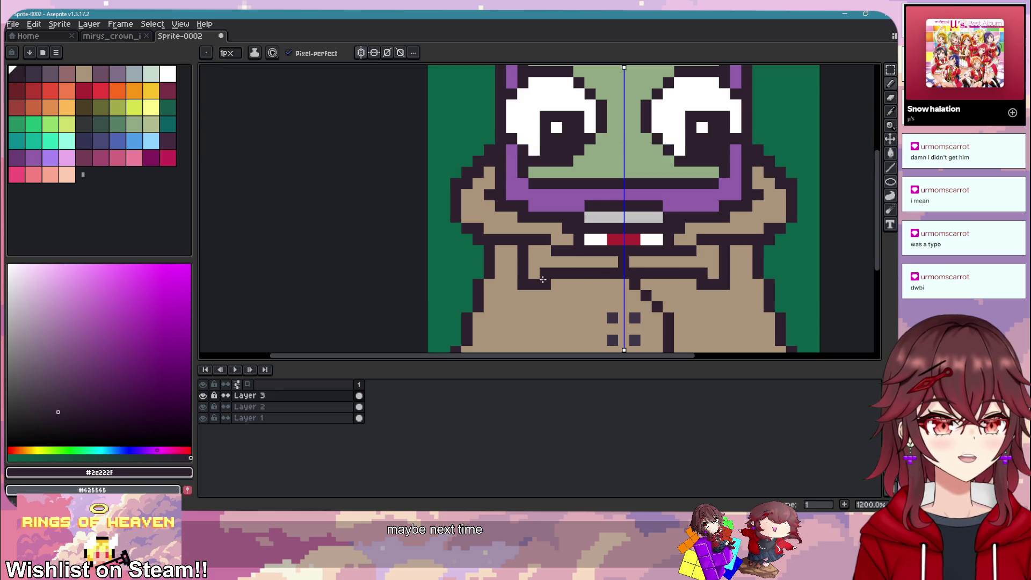
# Step: Paint stray dark pixels back to tan and add a dark pixel to the lapel
pyautogui.keyDown('alt'); pyautogui.click(525, 282); pyautogui.keyUp('alt')
pyautogui.click(526, 283)
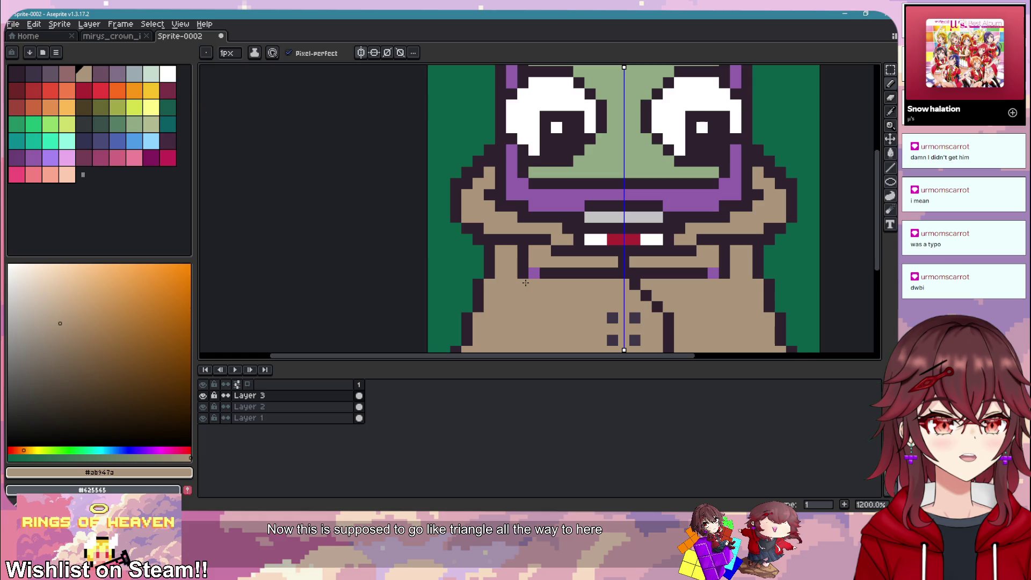
pyautogui.keyDown('alt'); pyautogui.click(521, 272); pyautogui.keyUp('alt')
pyautogui.click(534, 273)
pyautogui.scroll(-3, 537, 274)
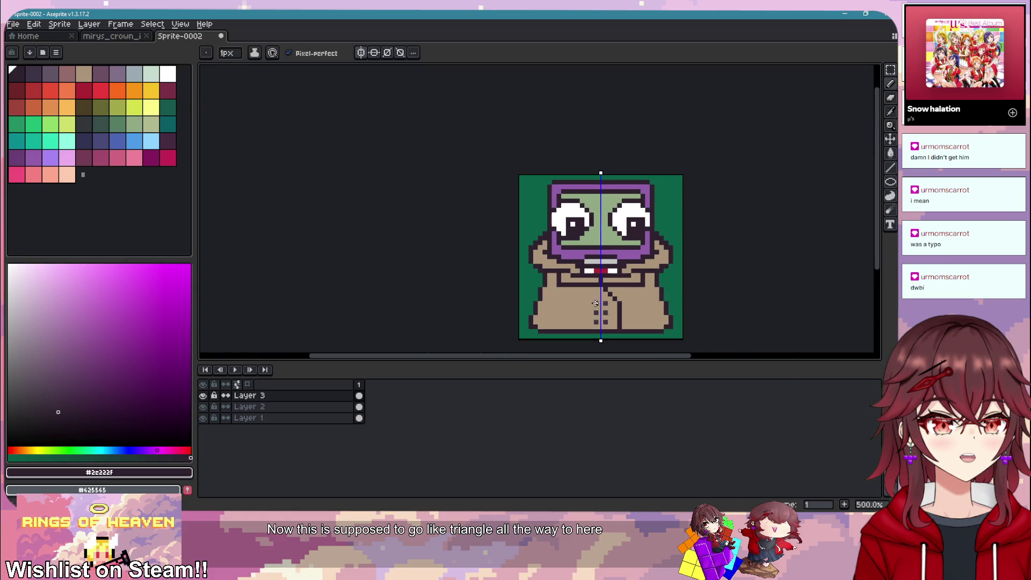
pyautogui.scroll(2, 645, 288)
pyautogui.keyDown('alt'); pyautogui.click(646, 288); pyautogui.keyUp('alt')
pyautogui.scroll(-2, 643, 313)
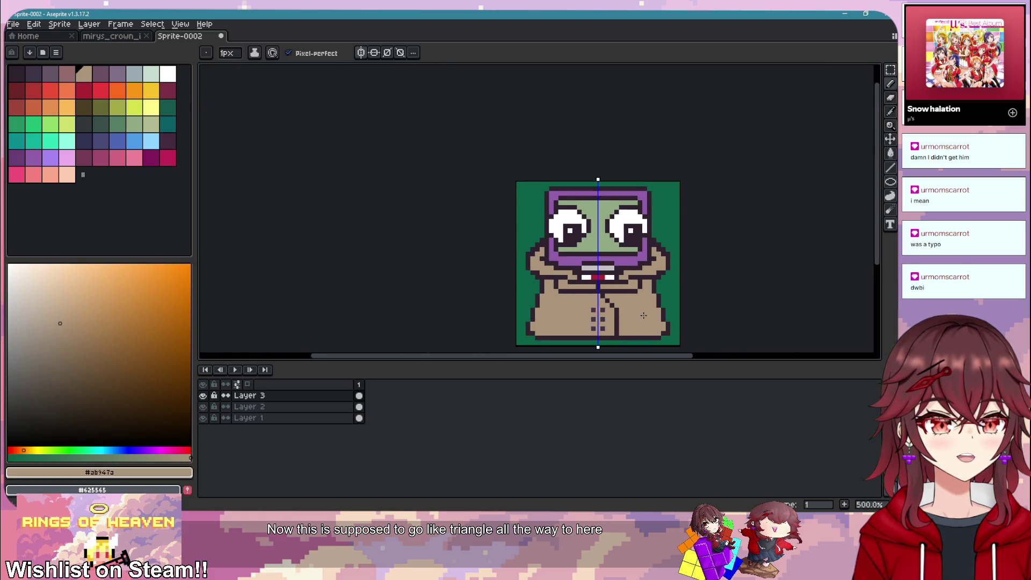
pyautogui.scroll(-2, 643, 316)
pyautogui.scroll(2, 591, 301)
pyautogui.scroll(3, 553, 293)
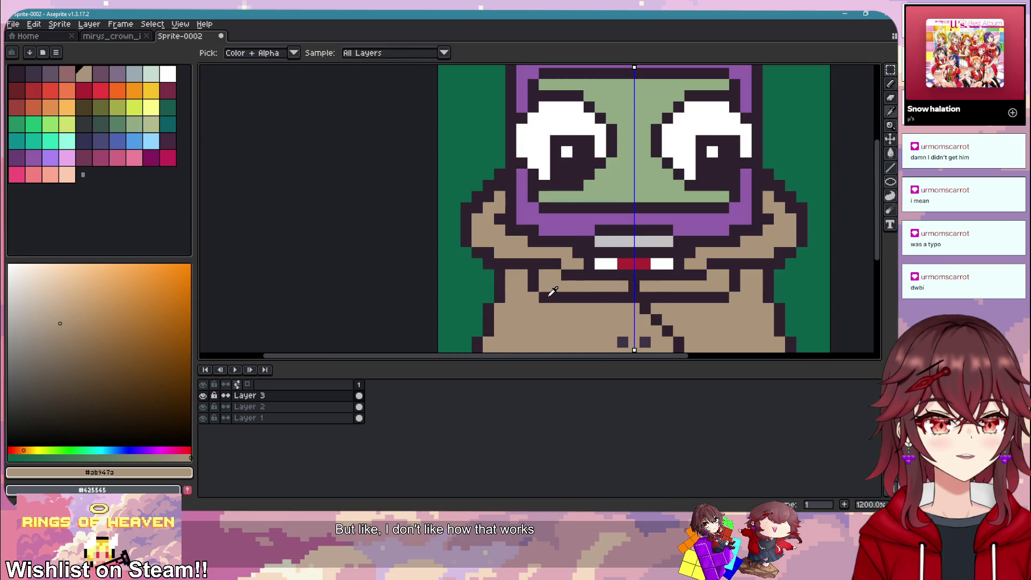
pyautogui.keyDown('alt'); pyautogui.click(549, 295); pyautogui.keyUp('alt')
pyautogui.click(545, 289)
# Step: Eyedrop the tan coat and dark outline colours in turn while zooming in on the coat
pyautogui.keyDown('alt'); pyautogui.click(543, 300); pyautogui.keyUp('alt')
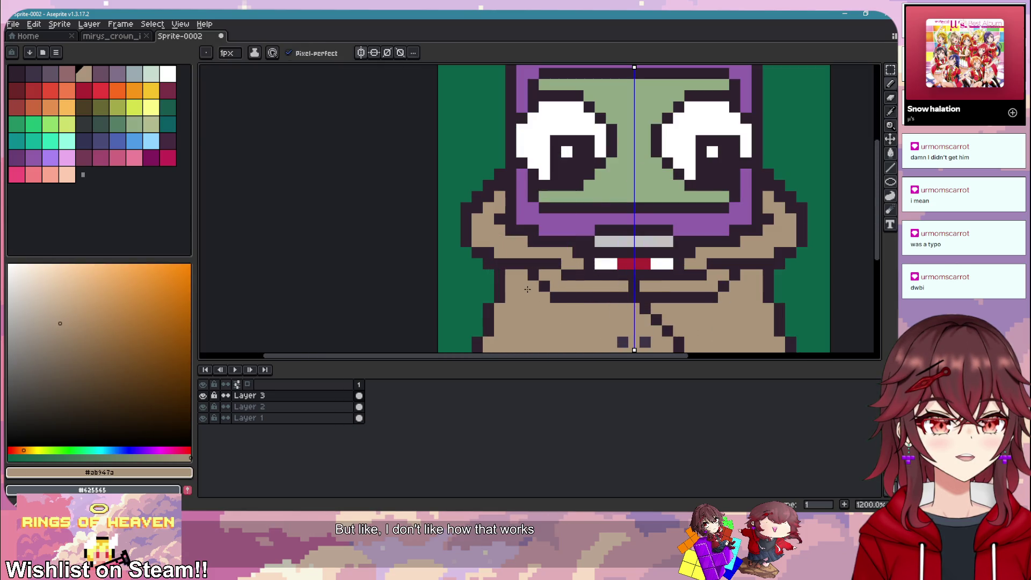
pyautogui.scroll(-4, 532, 290)
pyautogui.scroll(1, 645, 295)
pyautogui.scroll(1, 651, 297)
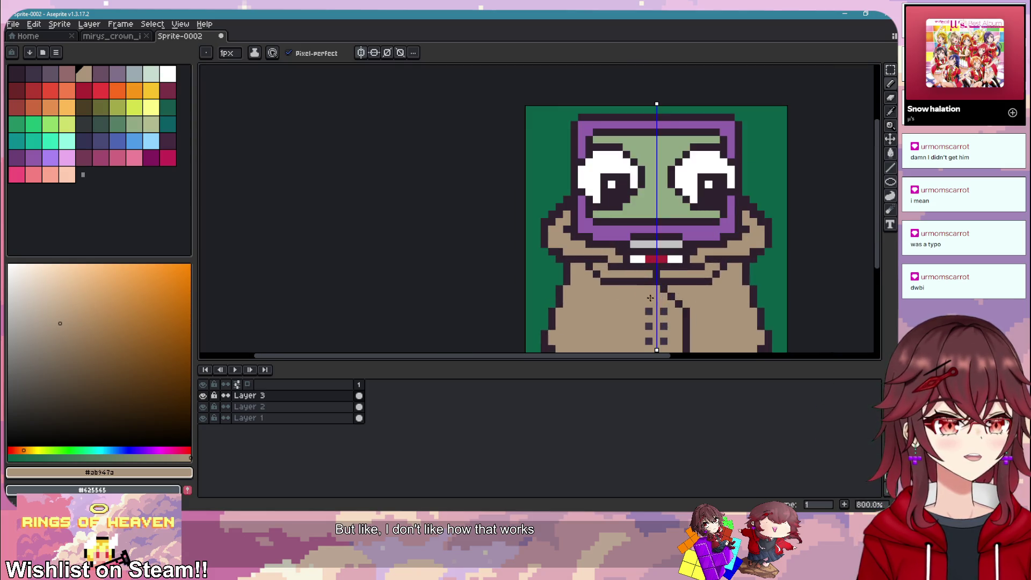
pyautogui.scroll(4, 617, 290)
pyautogui.keyDown('alt'); pyautogui.click(588, 245); pyautogui.keyUp('alt')
pyautogui.scroll(1, 576, 291)
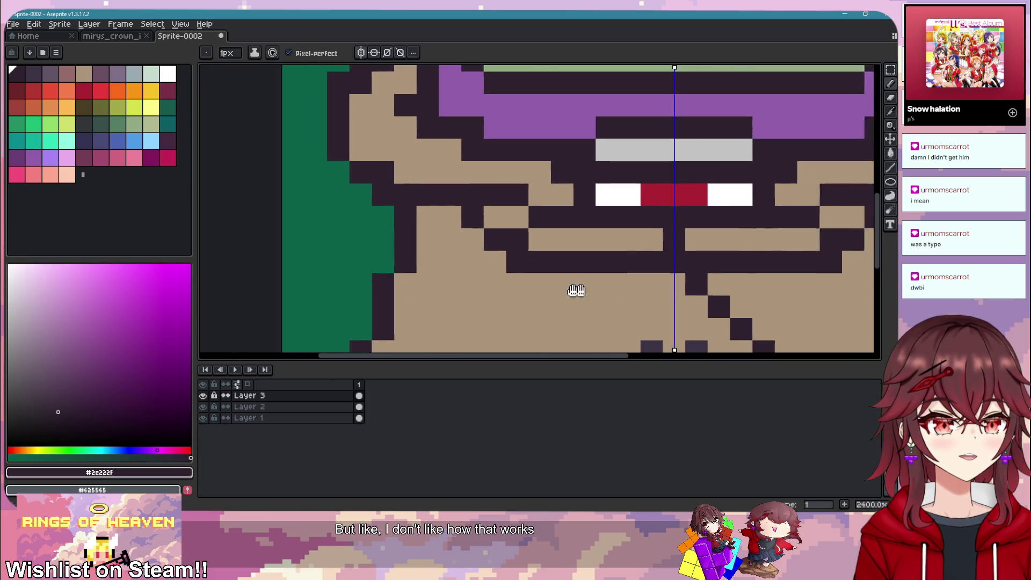
pyautogui.scroll(-1, 577, 290)
pyautogui.keyDown('alt'); pyautogui.click(459, 263); pyautogui.keyUp('alt')
pyautogui.scroll(-6, 719, 315)
pyautogui.scroll(-2, 719, 315)
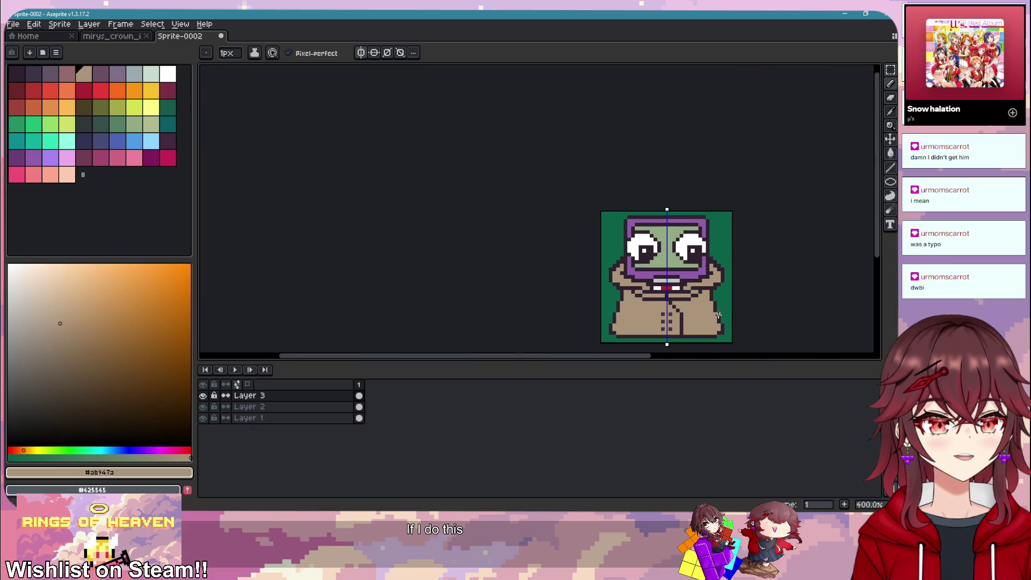
pyautogui.scroll(-1, 718, 315)
pyautogui.scroll(-2, 719, 315)
pyautogui.scroll(3, 718, 315)
pyautogui.scroll(2, 665, 304)
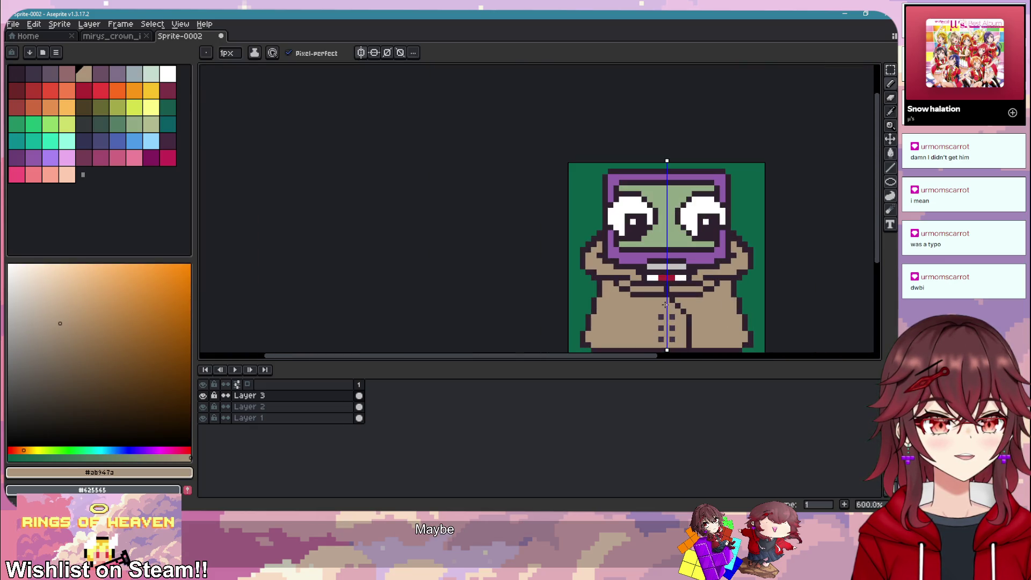
# Step: Undo the purple pixels on the coat and return to the Pencil with the dark outline colour
pyautogui.moveTo(665, 305); pyautogui.dragTo(620, 274)
pyautogui.hotkey('ctrl', 'z')
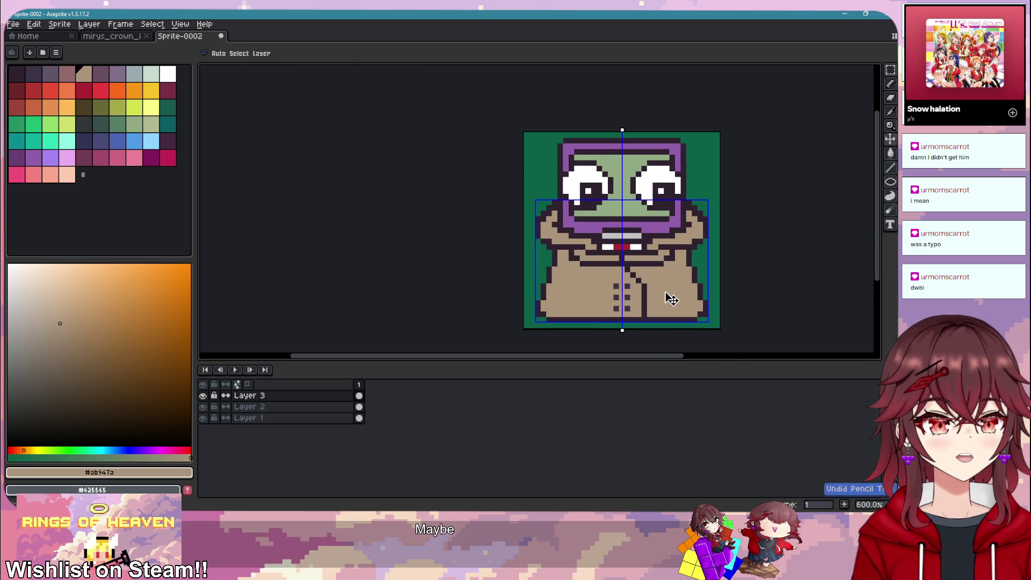
pyautogui.hotkey('ctrl', 'z')
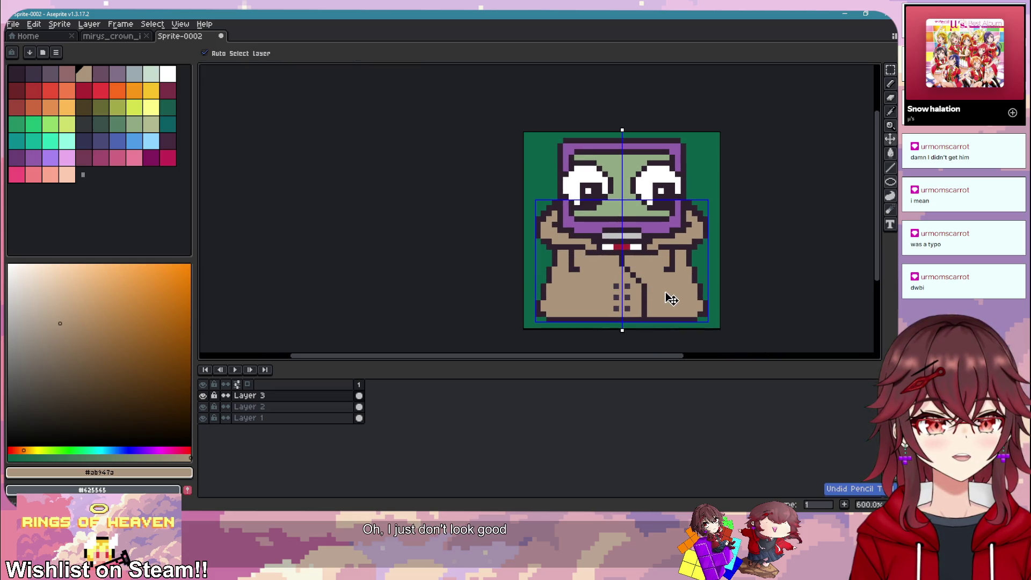
pyautogui.press('b')
pyautogui.scroll(3, 622, 263)
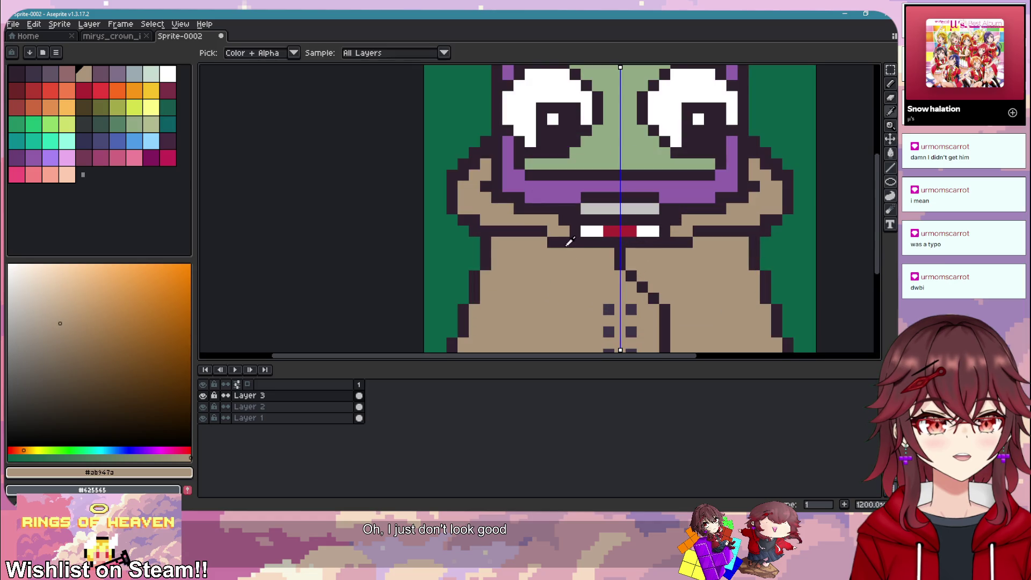
pyautogui.keyDown('alt'); pyautogui.click(556, 243); pyautogui.keyUp('alt')
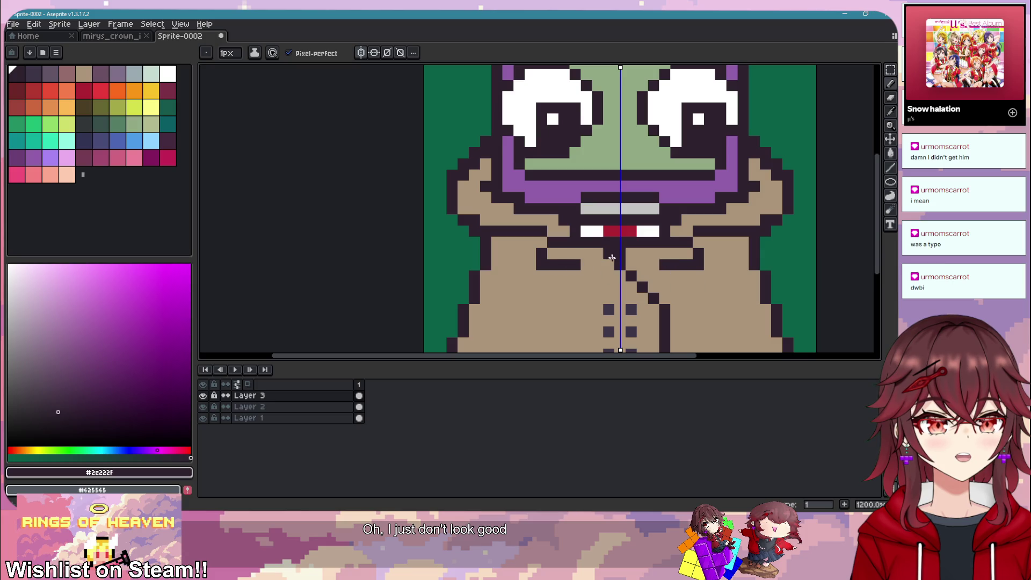
# Step: Try adding another dark pixel to the coat, then undo it
pyautogui.scroll(-3, 714, 289)
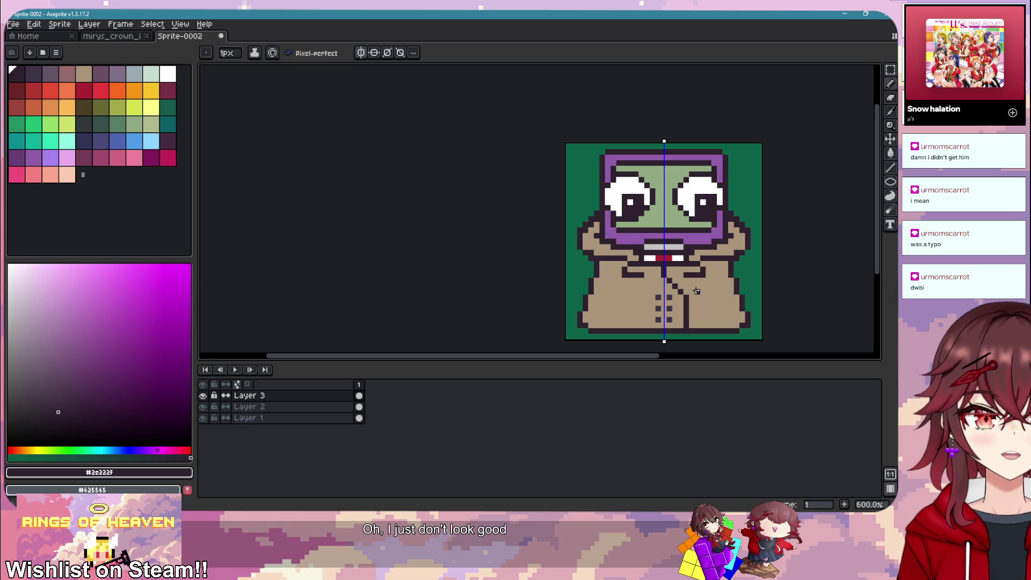
pyautogui.scroll(4, 696, 291)
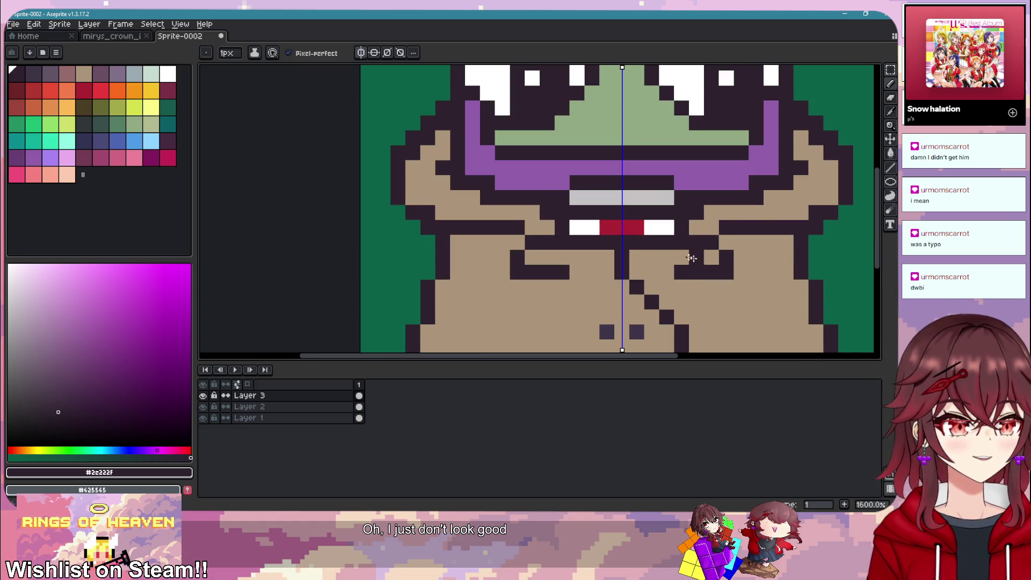
pyautogui.scroll(-1, 692, 259)
pyautogui.scroll(-3, 671, 290)
pyautogui.scroll(-3, 689, 264)
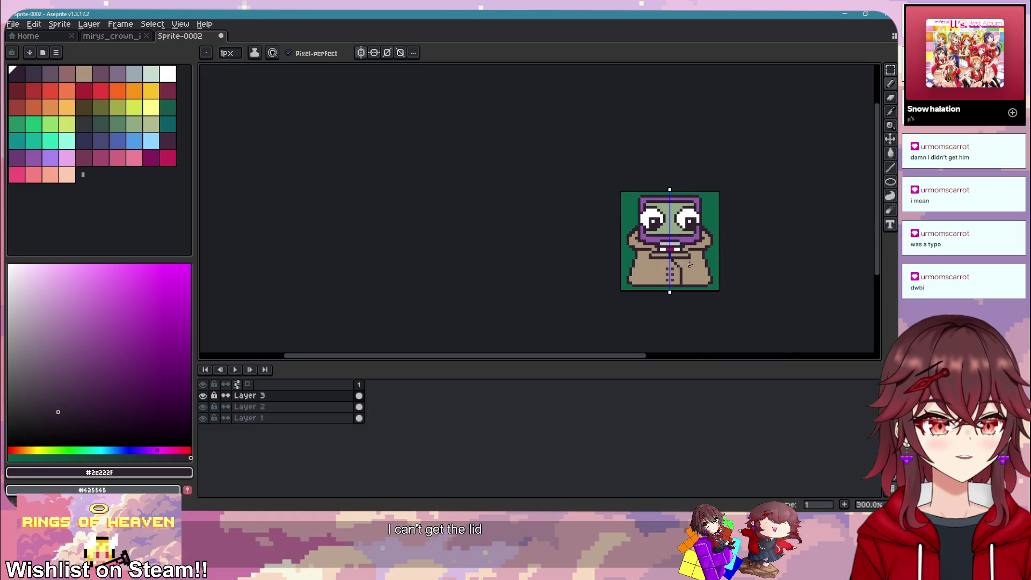
pyautogui.scroll(4, 690, 264)
pyautogui.hotkey('ctrl', 'z')
pyautogui.scroll(5, 686, 265)
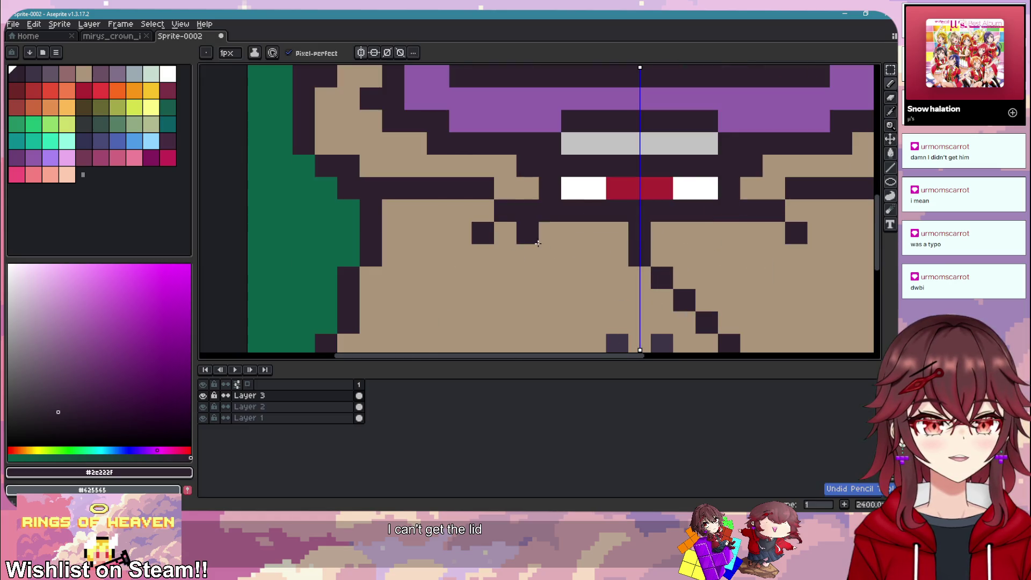
pyautogui.press('alt')
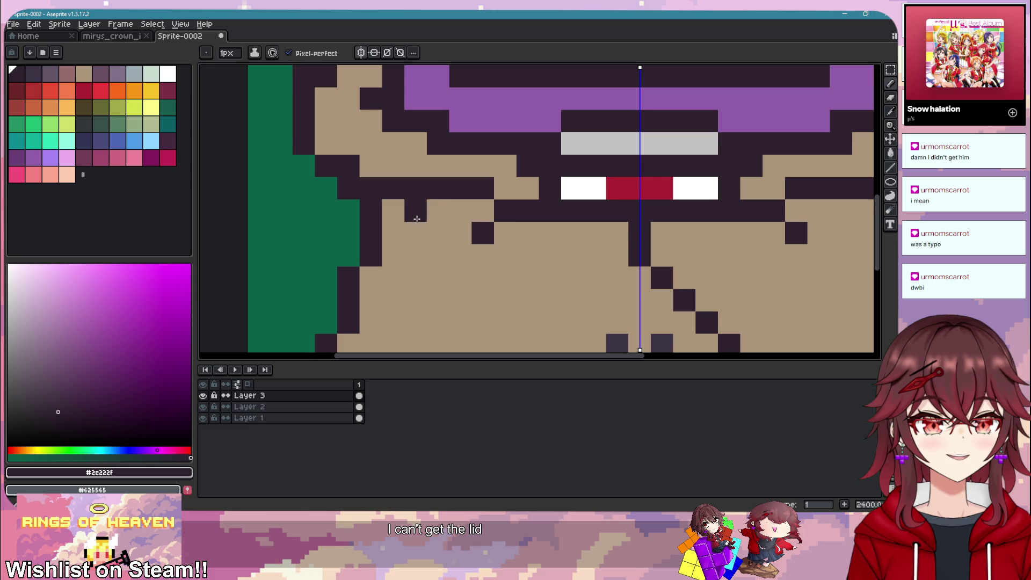
pyautogui.scroll(-5, 685, 287)
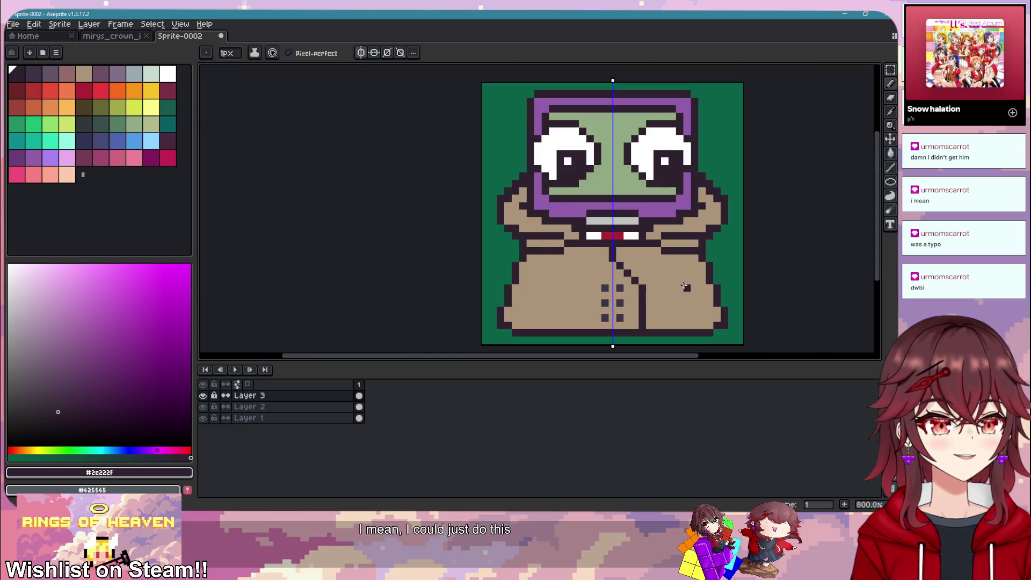
pyautogui.scroll(-2, 685, 286)
pyautogui.scroll(-2, 692, 287)
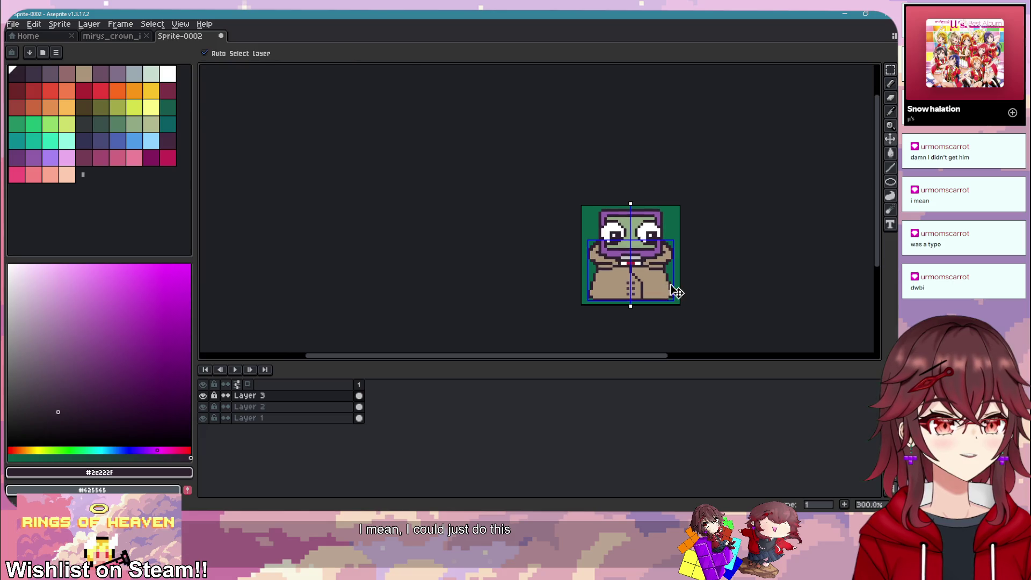
pyautogui.scroll(3, 645, 285)
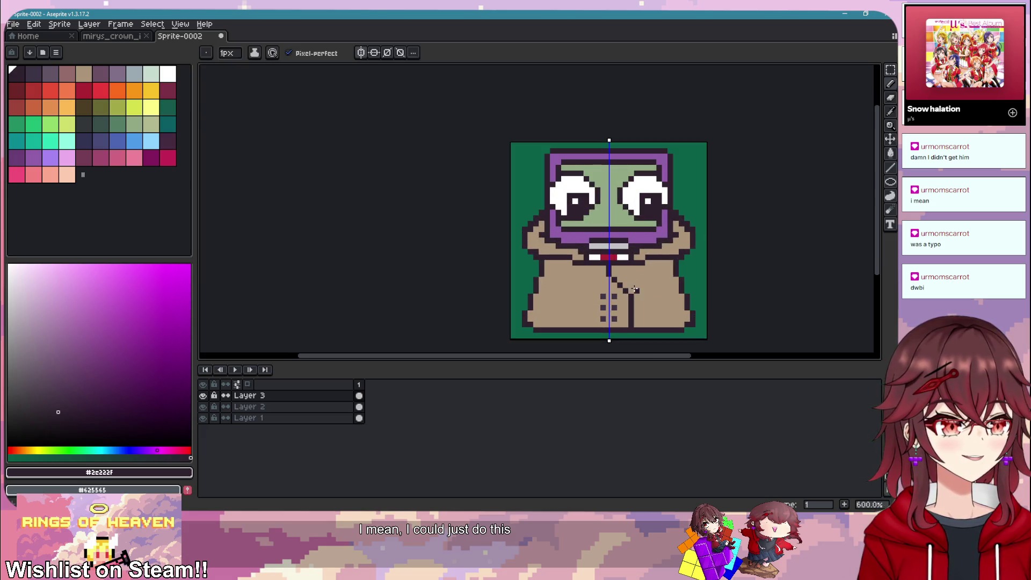
pyautogui.scroll(3, 611, 271)
pyautogui.click(522, 277)
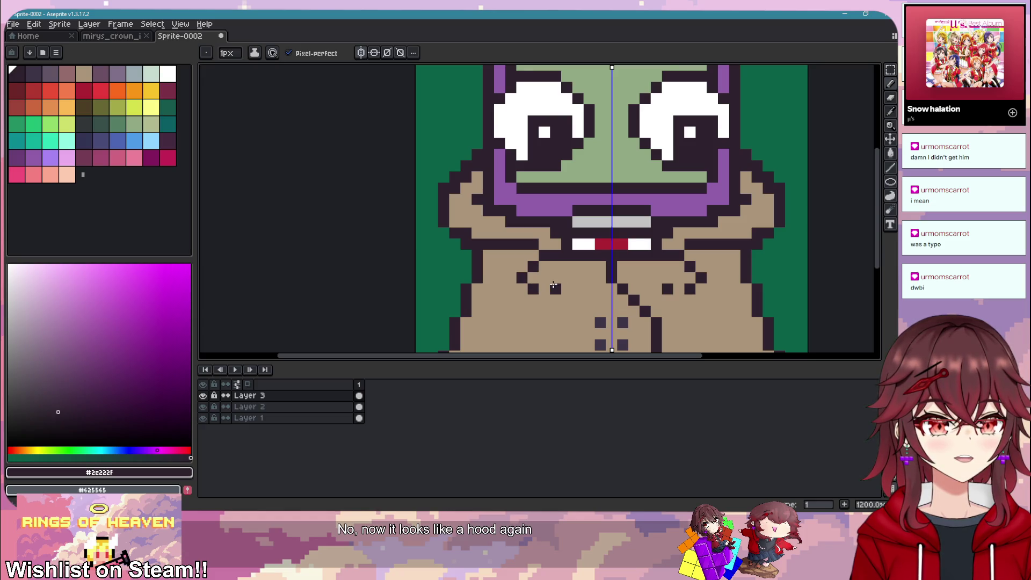
pyautogui.scroll(-3, 599, 275)
pyautogui.scroll(3, 533, 252)
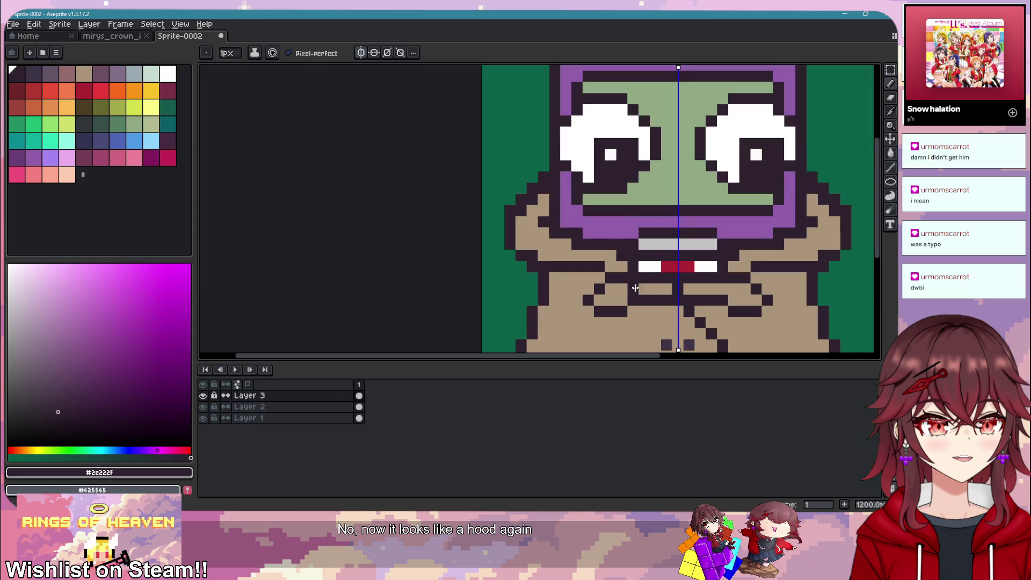
pyautogui.hotkey('ctrl', 'z')
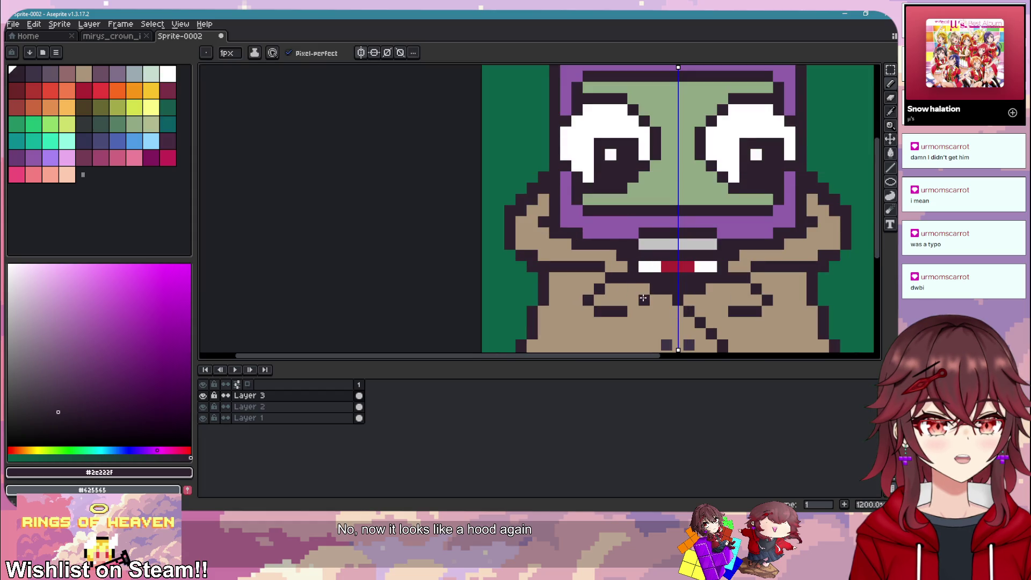
# Step: Redraw the dark collar line so it extends outward across both sides of the coat
pyautogui.scroll(-2, 634, 302)
pyautogui.scroll(-2, 706, 302)
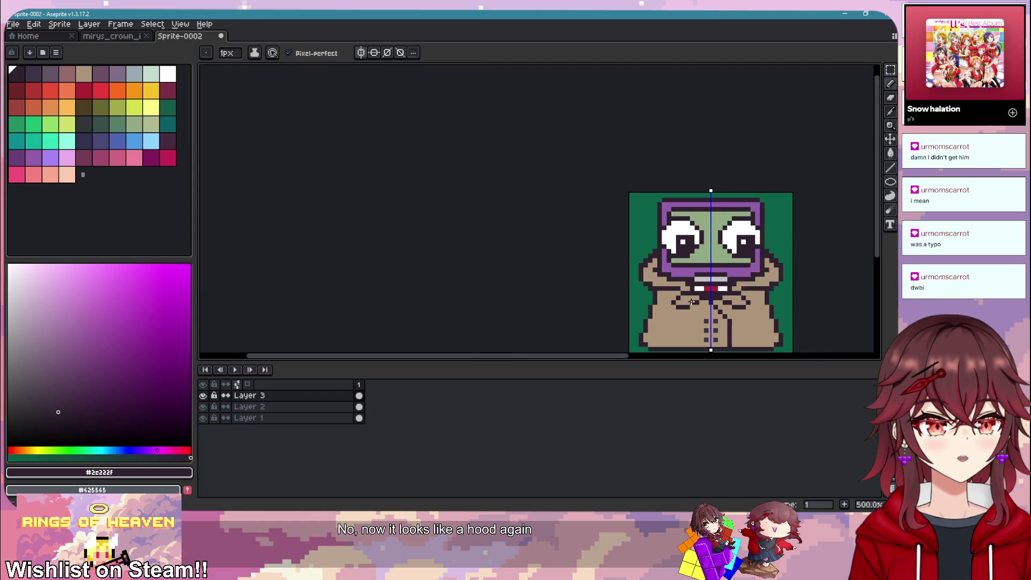
pyautogui.scroll(-3, 692, 302)
pyautogui.scroll(2, 655, 285)
pyautogui.scroll(3, 644, 276)
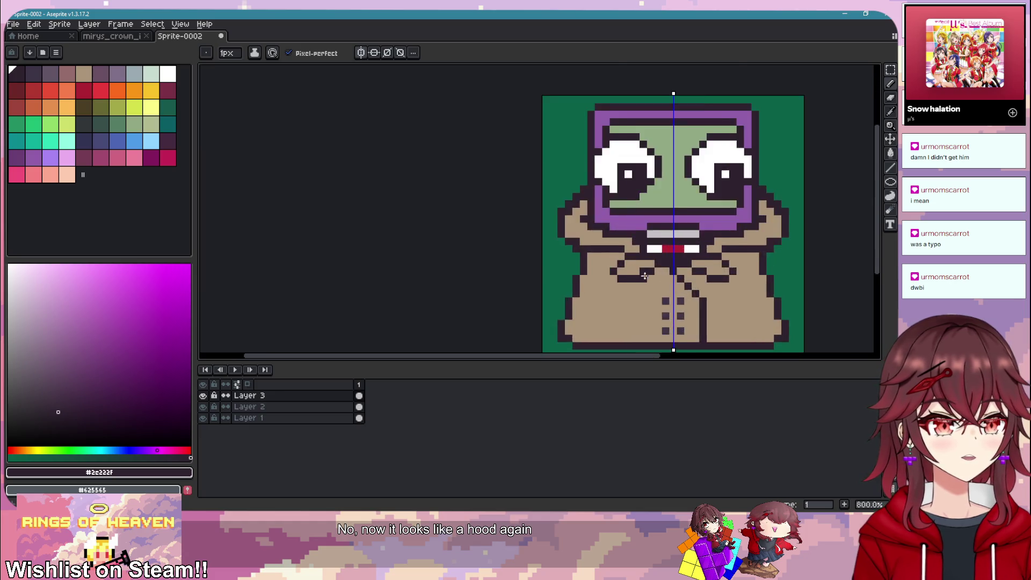
pyautogui.scroll(2, 644, 277)
pyautogui.press('e')
pyautogui.press('b')
pyautogui.moveTo(599, 247)
pyautogui.mouseDown()
pyautogui.moveTo(599, 259)
pyautogui.moveTo(633, 269)
pyautogui.mouseUp()
pyautogui.keyDown('alt'); pyautogui.click(612, 256); pyautogui.keyUp('alt')
pyautogui.keyDown('alt'); pyautogui.click(620, 279); pyautogui.keyUp('alt')
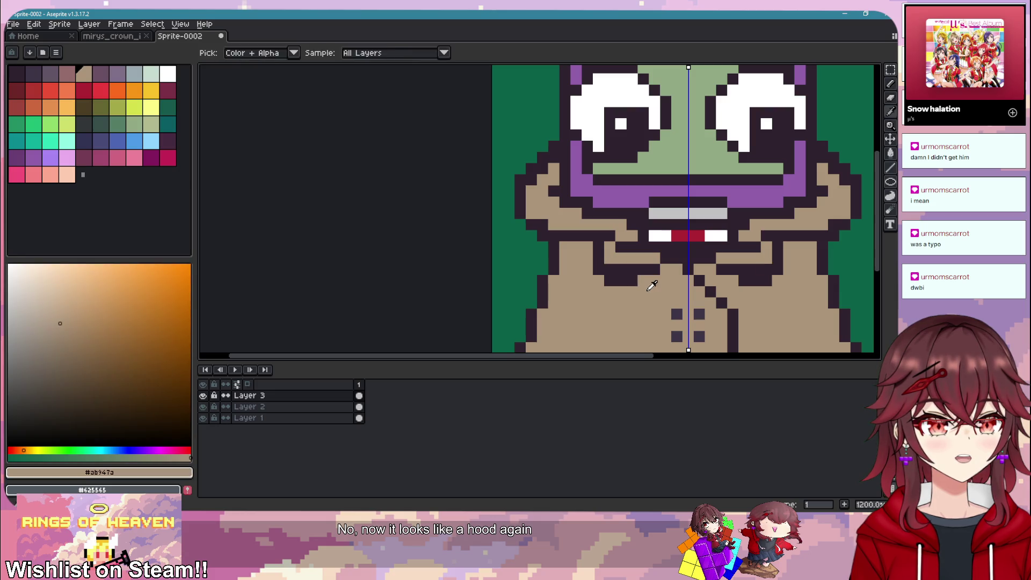
# Step: Repaint a stray pixel tan and sample the #2e222f outline and #ab947a coat colours
pyautogui.keyDown('alt'); pyautogui.click(604, 277); pyautogui.keyUp('alt')
pyautogui.click(621, 279)
pyautogui.scroll(-3, 688, 291)
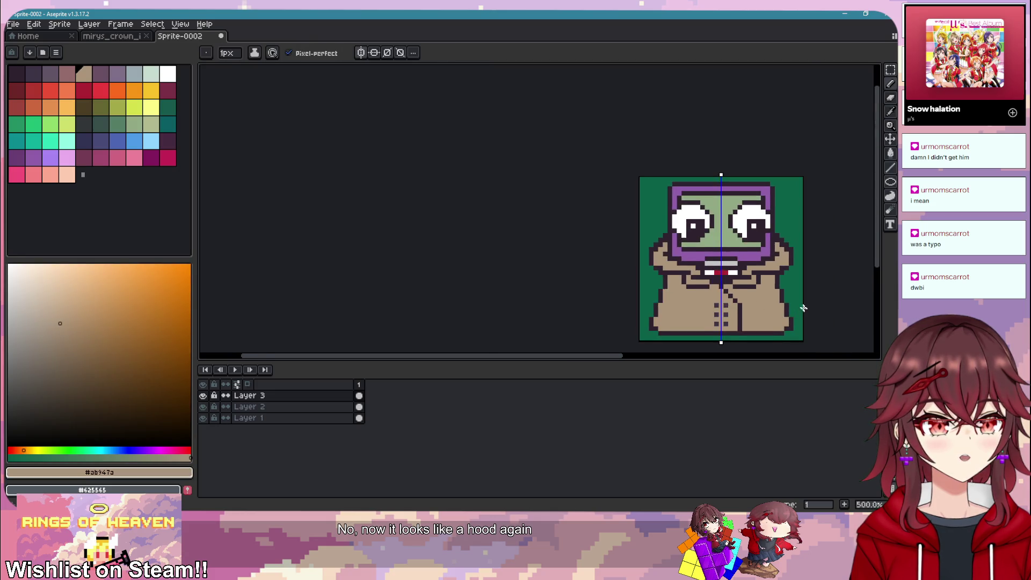
pyautogui.scroll(1, 726, 294)
pyautogui.scroll(3, 726, 294)
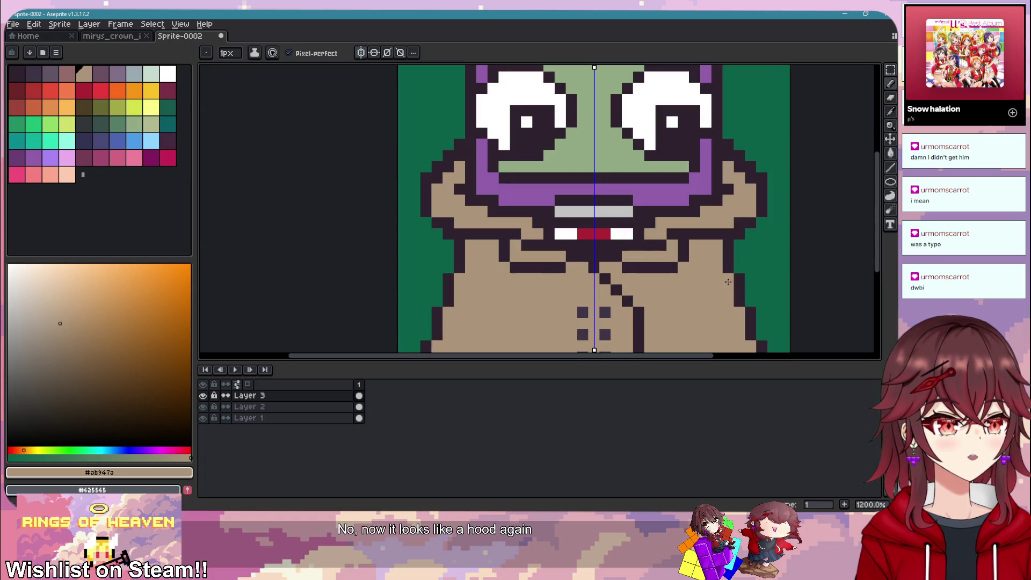
pyautogui.press('alt')
pyautogui.keyDown('alt'); pyautogui.click(676, 254); pyautogui.keyUp('alt')
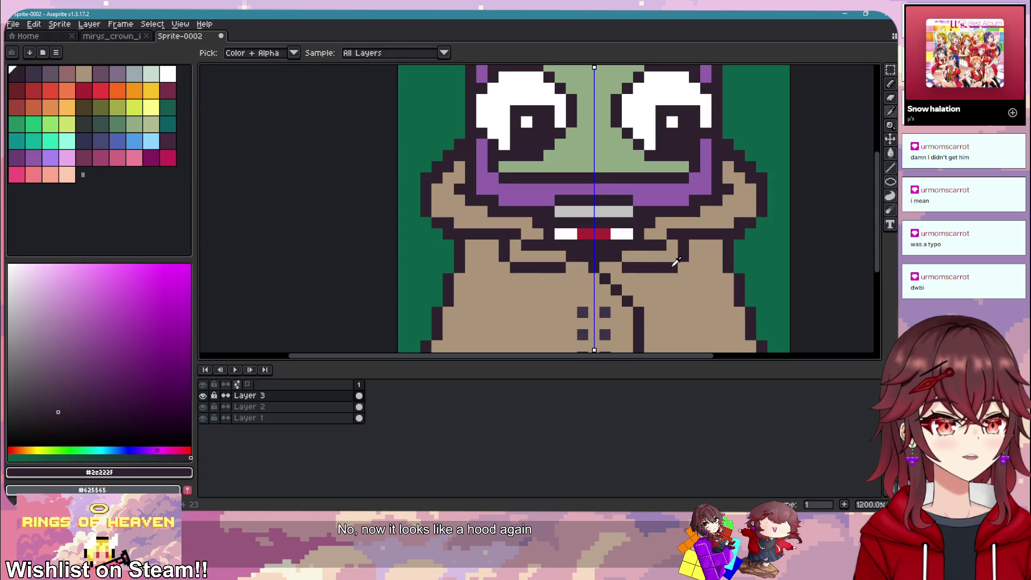
pyautogui.keyDown('alt'); pyautogui.click(691, 272); pyautogui.keyUp('alt')
pyautogui.scroll(-4, 729, 296)
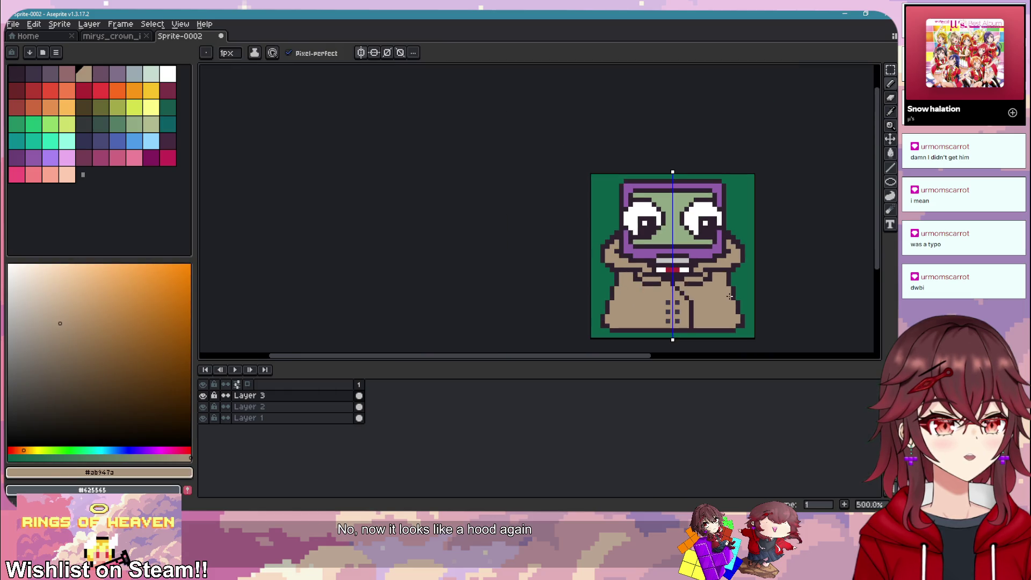
pyautogui.scroll(4, 730, 296)
pyautogui.keyDown('alt'); pyautogui.click(580, 261); pyautogui.keyUp('alt')
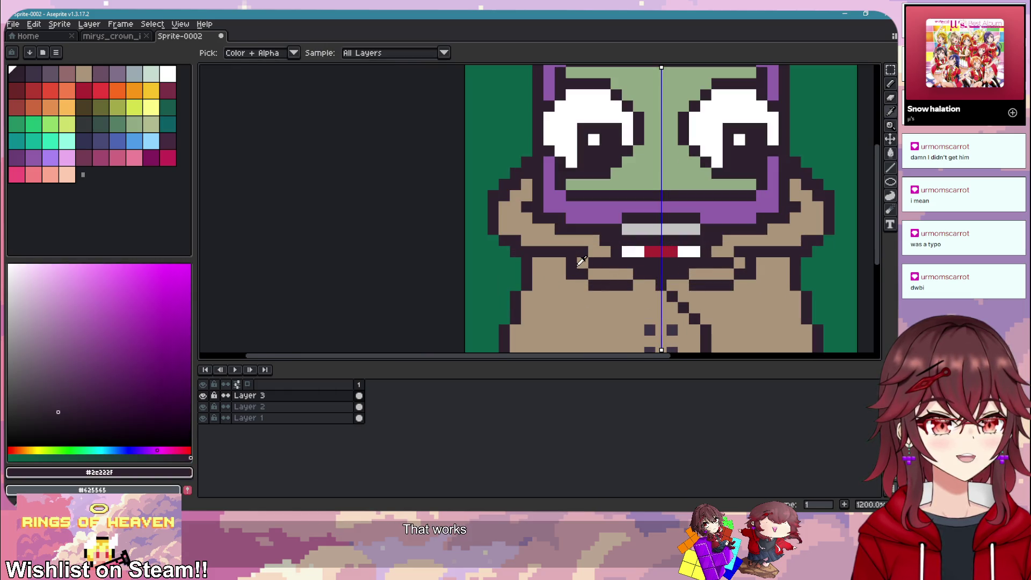
pyautogui.scroll(-3, 570, 259)
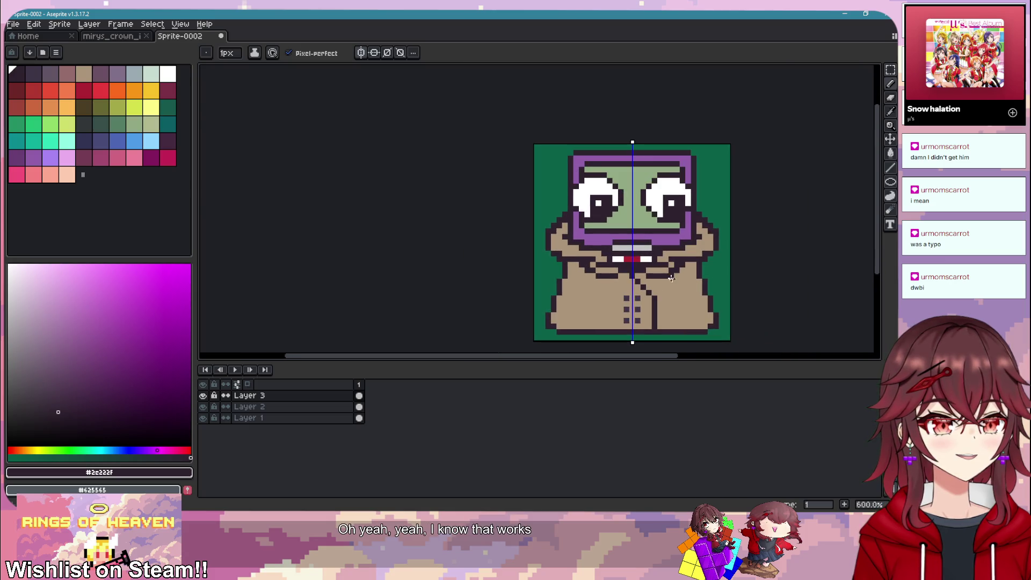
pyautogui.keyDown('alt'); pyautogui.click(561, 253); pyautogui.keyUp('alt')
# Step: Pick a darker brown and shade the area under the coat collar
pyautogui.keyDown('alt'); pyautogui.click(554, 243); pyautogui.keyUp('alt')
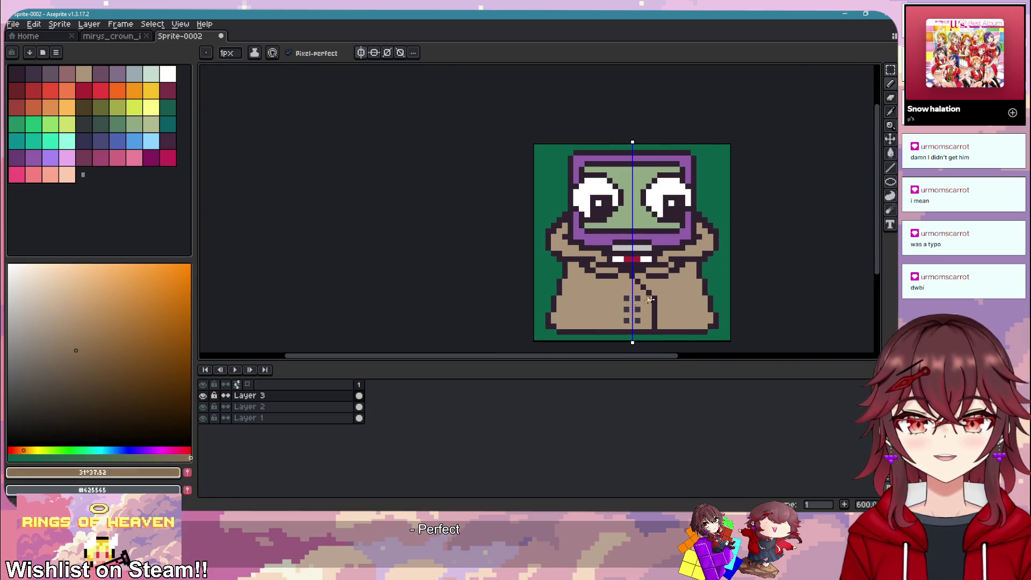
pyautogui.scroll(3, 554, 242)
pyautogui.moveTo(529, 229); pyautogui.dragTo(576, 239)
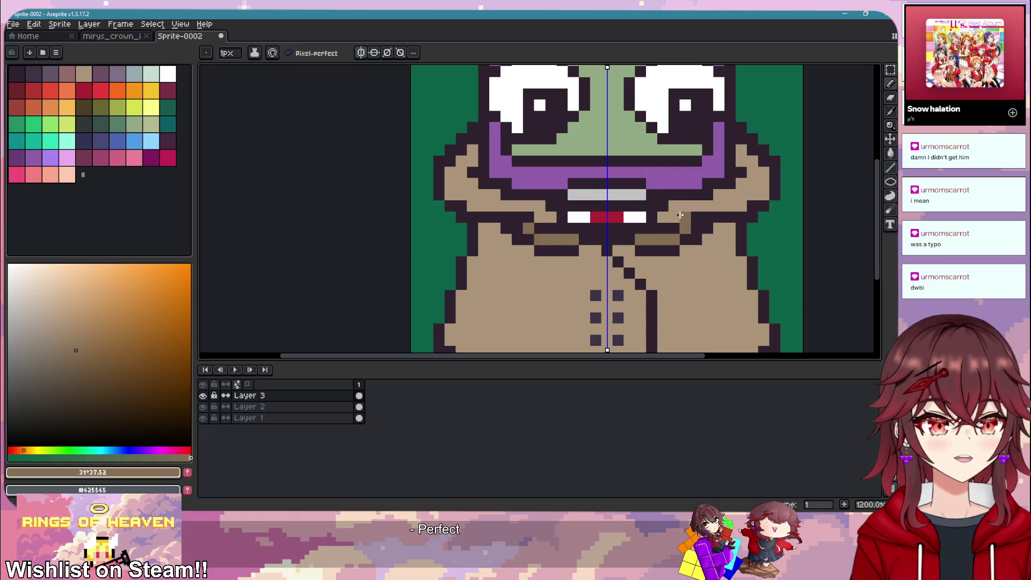
pyautogui.moveTo(680, 215); pyautogui.dragTo(683, 255)
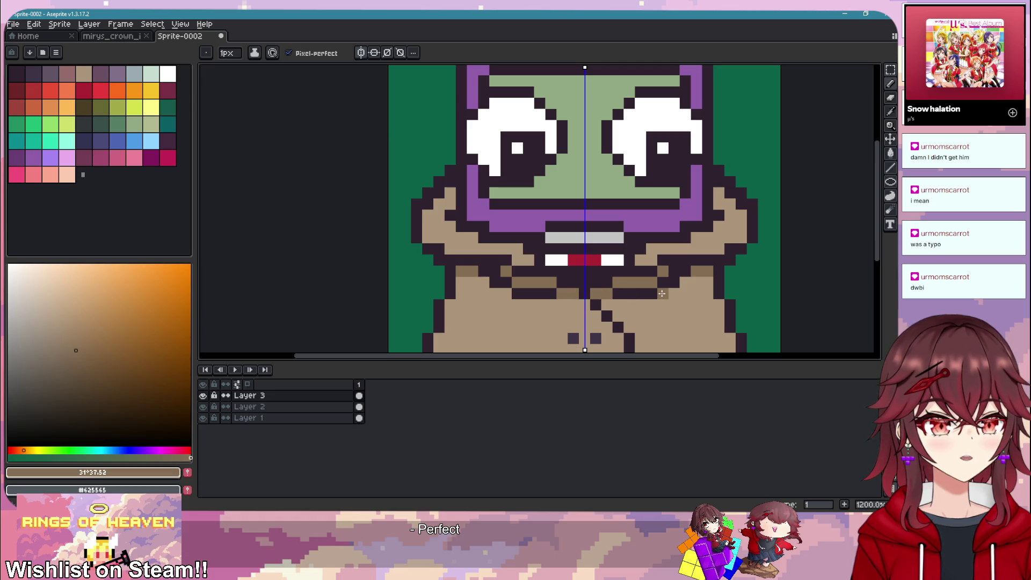
pyautogui.scroll(-4, 719, 283)
pyautogui.scroll(-2, 725, 289)
pyautogui.scroll(1, 657, 274)
pyautogui.scroll(5, 657, 275)
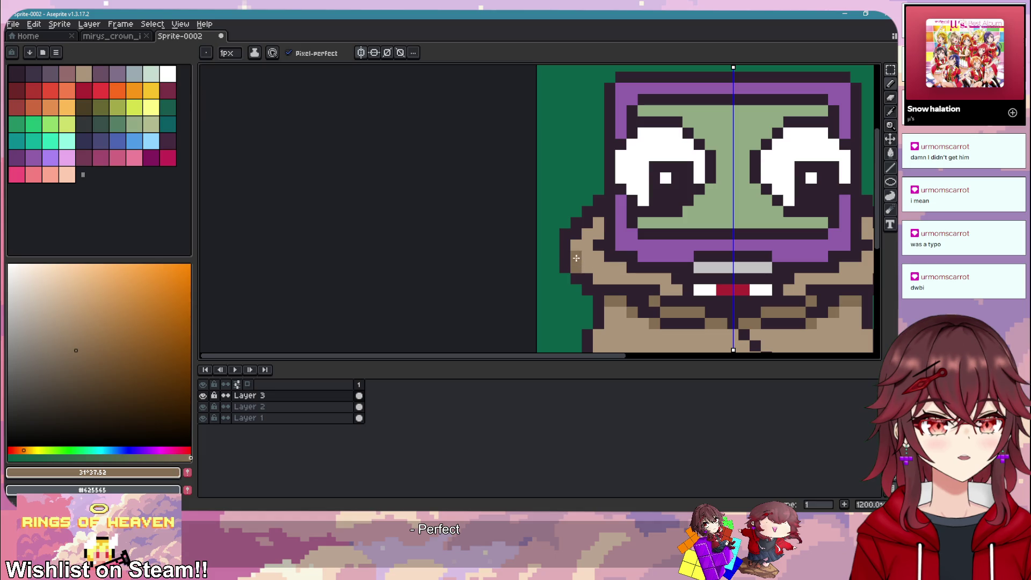
pyautogui.scroll(-3, 715, 290)
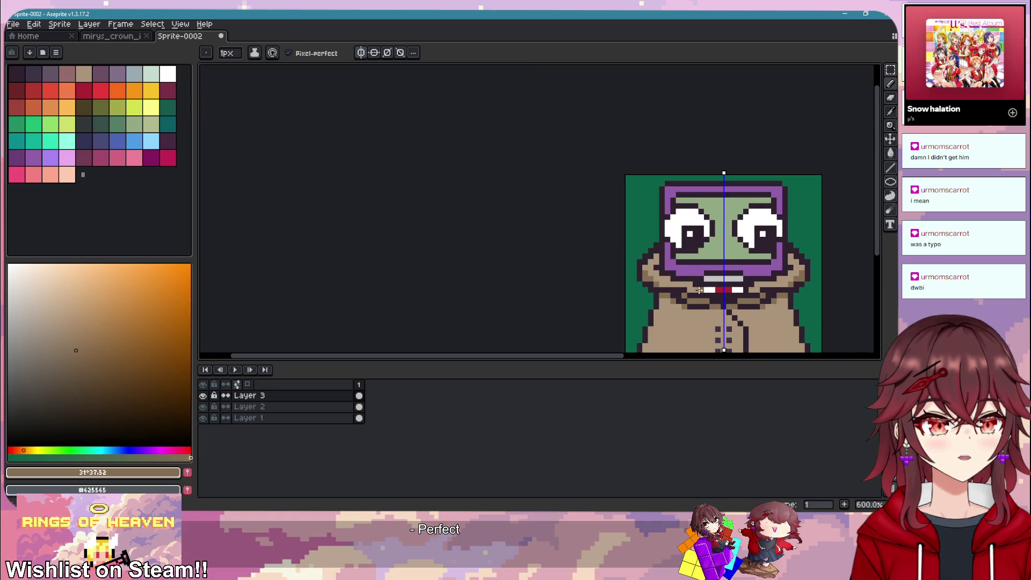
pyautogui.scroll(-3, 770, 313)
pyautogui.scroll(2, 775, 314)
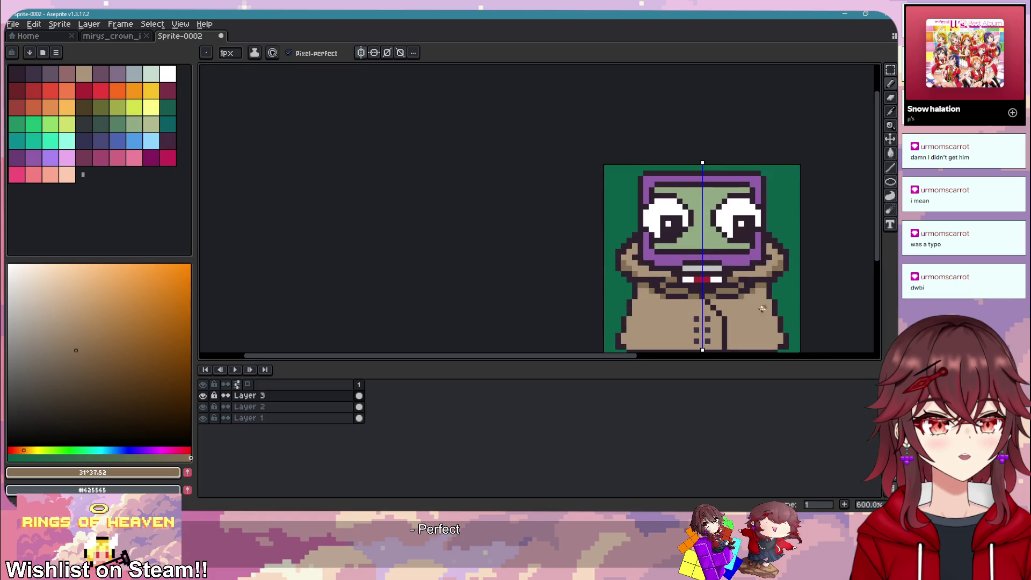
pyautogui.scroll(3, 727, 249)
pyautogui.scroll(1, 720, 233)
# Step: Try mirrored shade pixels and a diagonal stroke beside the front seam, undoing both
pyautogui.click(679, 215)
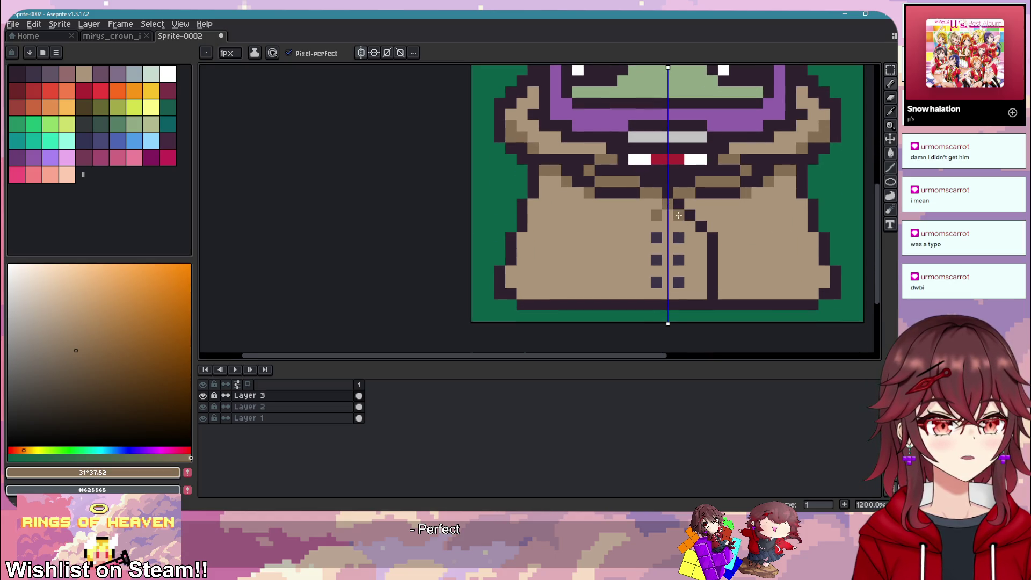
pyautogui.hotkey('ctrl', 'z')
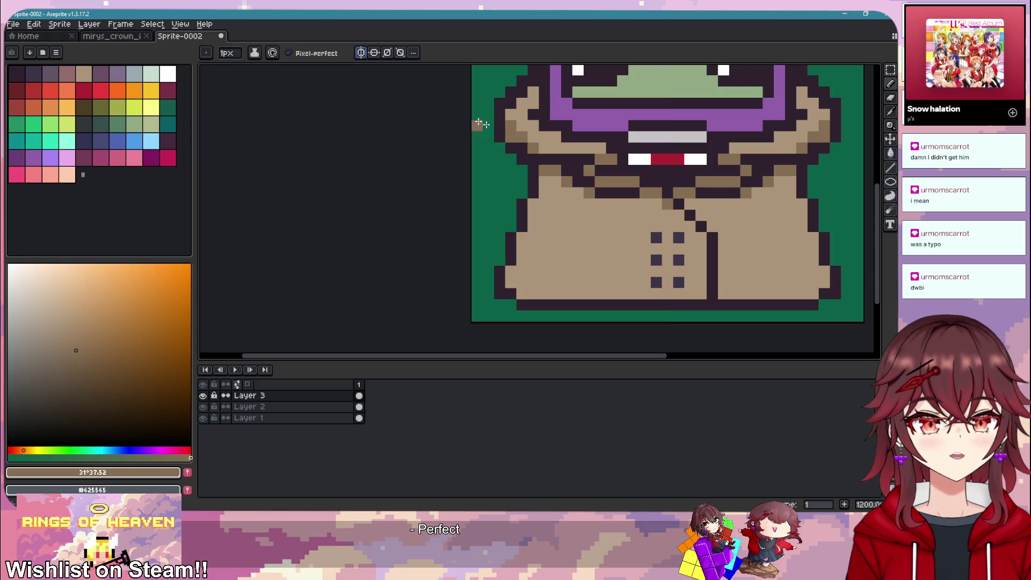
pyautogui.moveTo(679, 214); pyautogui.dragTo(700, 238)
pyautogui.scroll(-4, 701, 287)
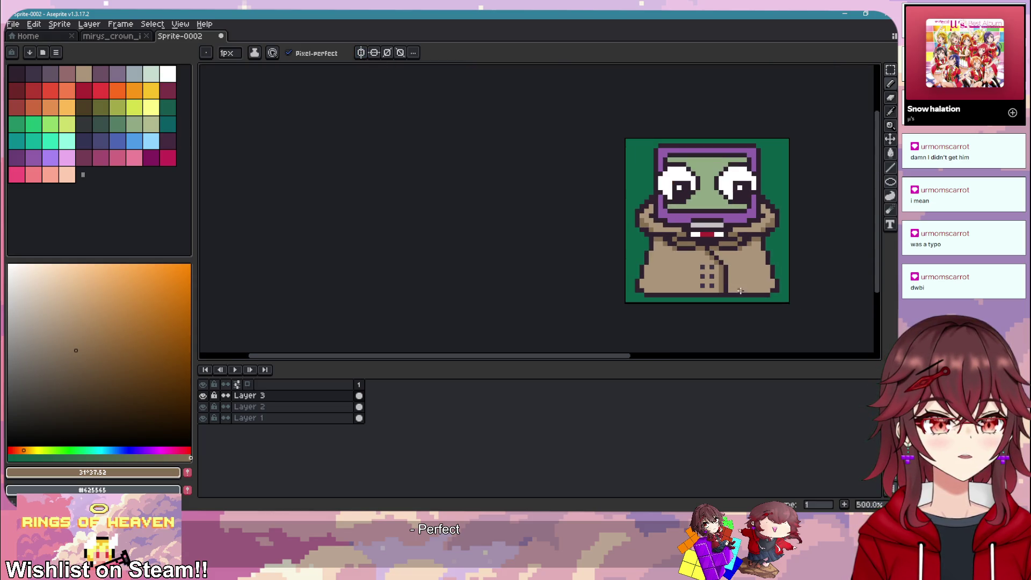
pyautogui.scroll(4, 700, 288)
pyautogui.hotkey('ctrl', 'z')
pyautogui.hotkey('ctrl', 'z')
pyautogui.hotkey('ctrl', 'z')
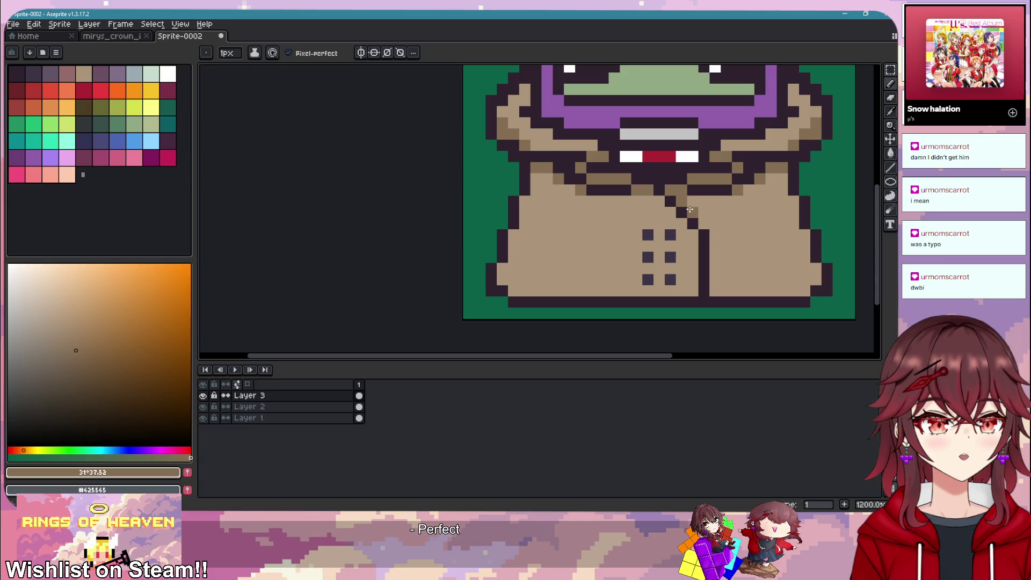
pyautogui.scroll(-5, 717, 292)
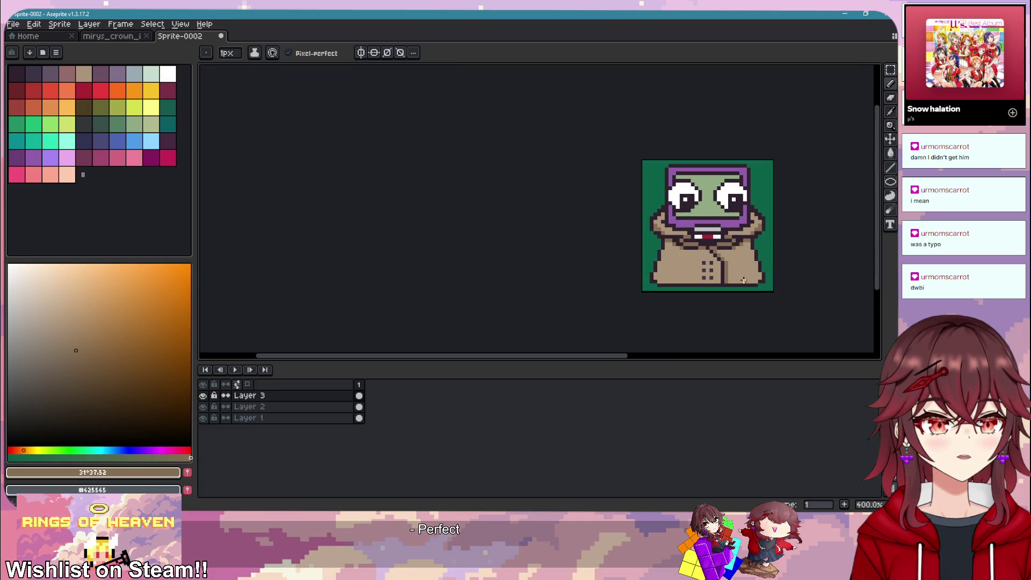
pyautogui.scroll(-1, 753, 267)
pyautogui.scroll(-2, 767, 274)
pyautogui.scroll(2, 771, 256)
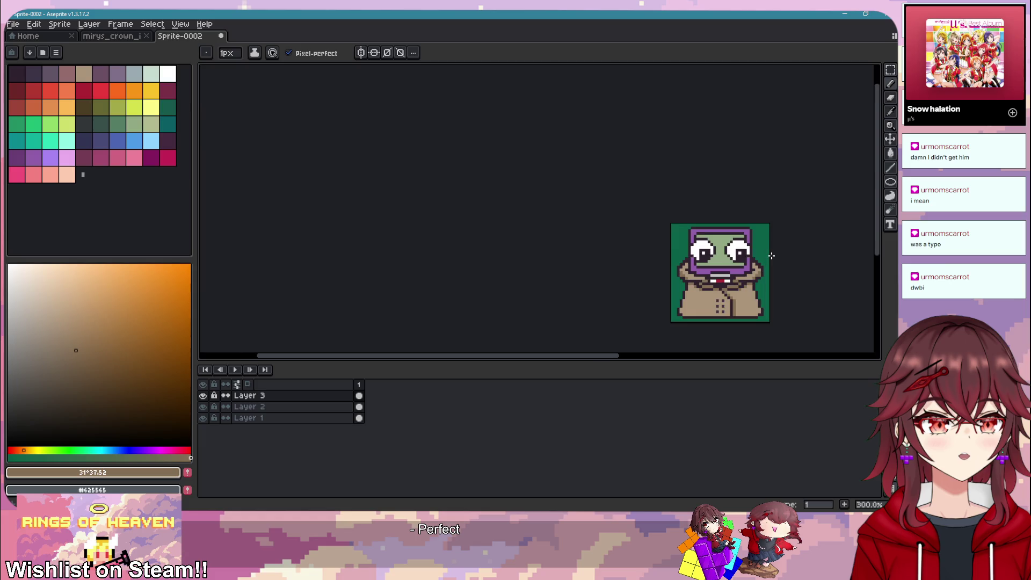
pyautogui.scroll(1, 754, 282)
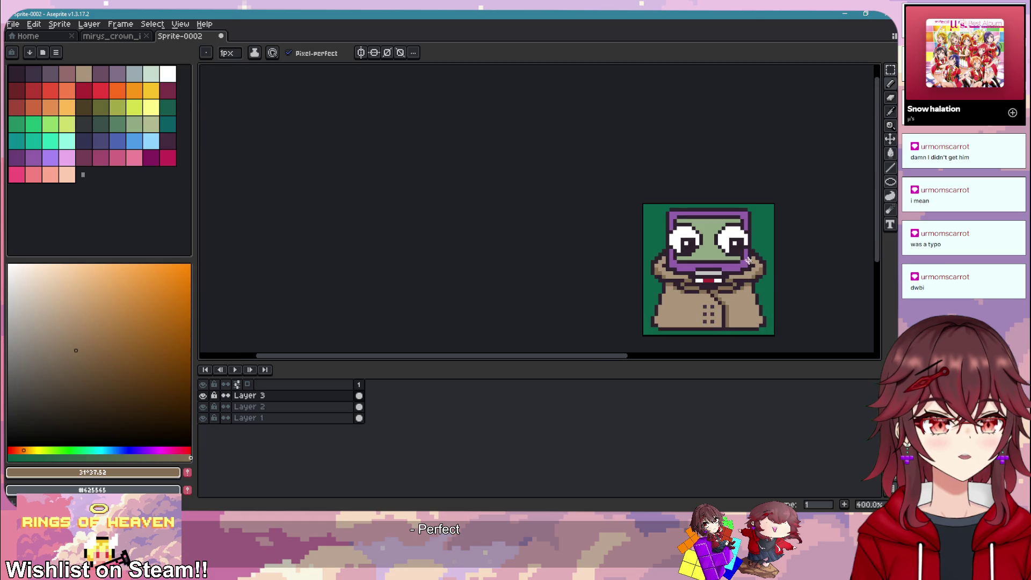
pyautogui.scroll(5, 726, 224)
pyautogui.scroll(-5, 707, 192)
pyautogui.scroll(-2, 639, 241)
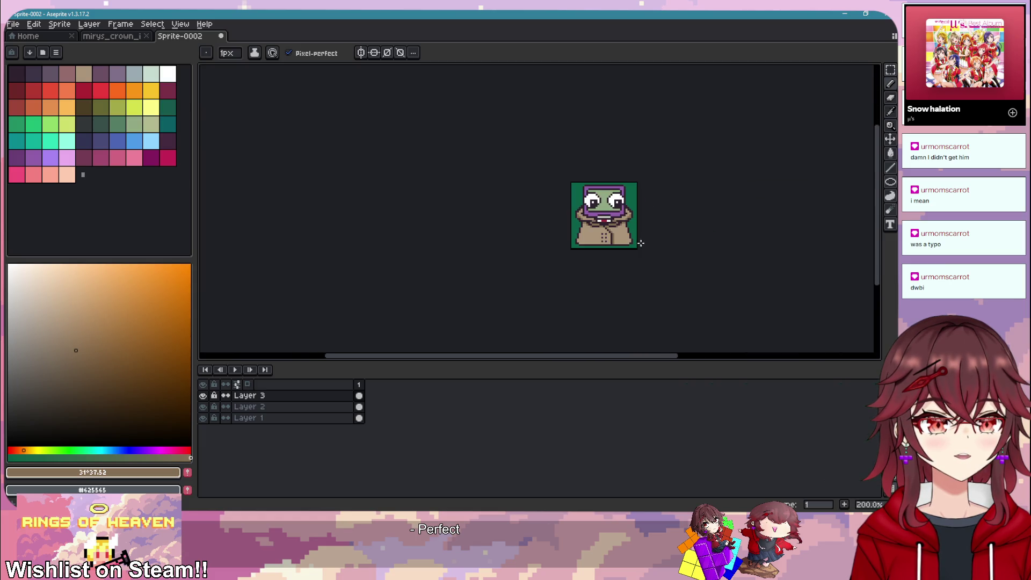
pyautogui.scroll(2, 640, 239)
pyautogui.scroll(1, 626, 204)
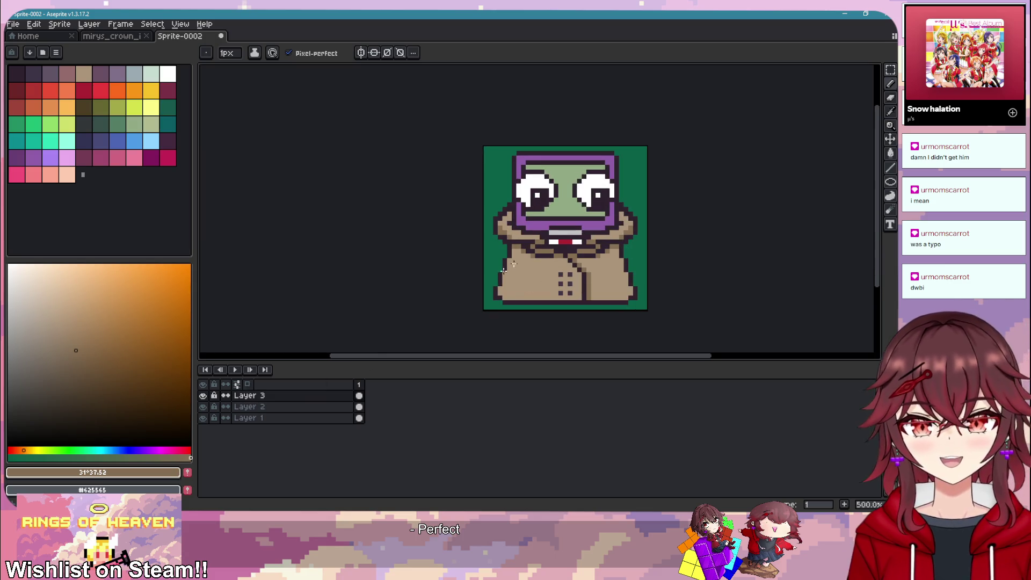
# Step: Select almost the whole sprite, move it down one pixel and deselect
pyautogui.press('m')
pyautogui.moveTo(475, 153); pyautogui.dragTo(652, 314)
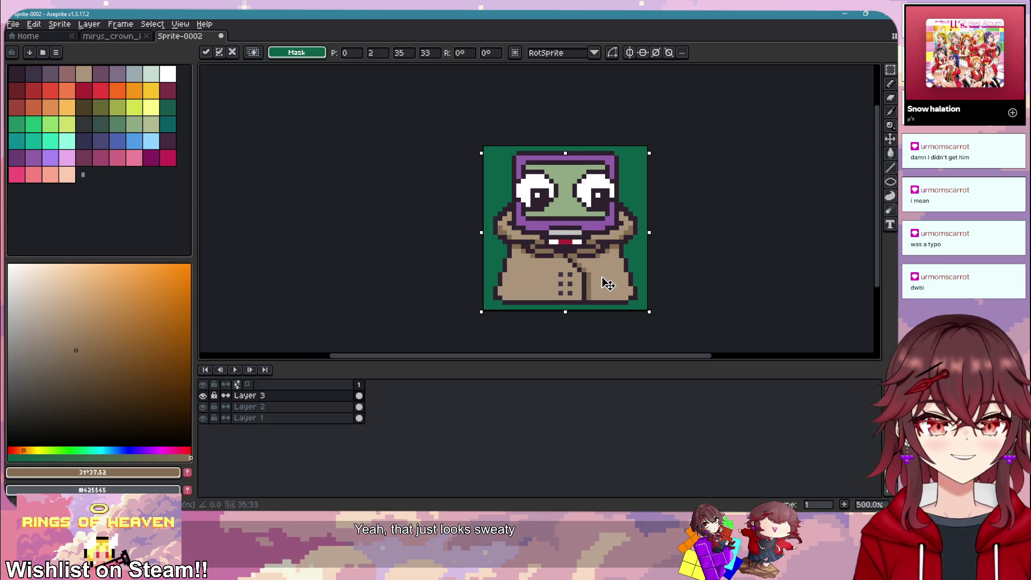
pyautogui.moveTo(607, 283); pyautogui.dragTo(608, 287)
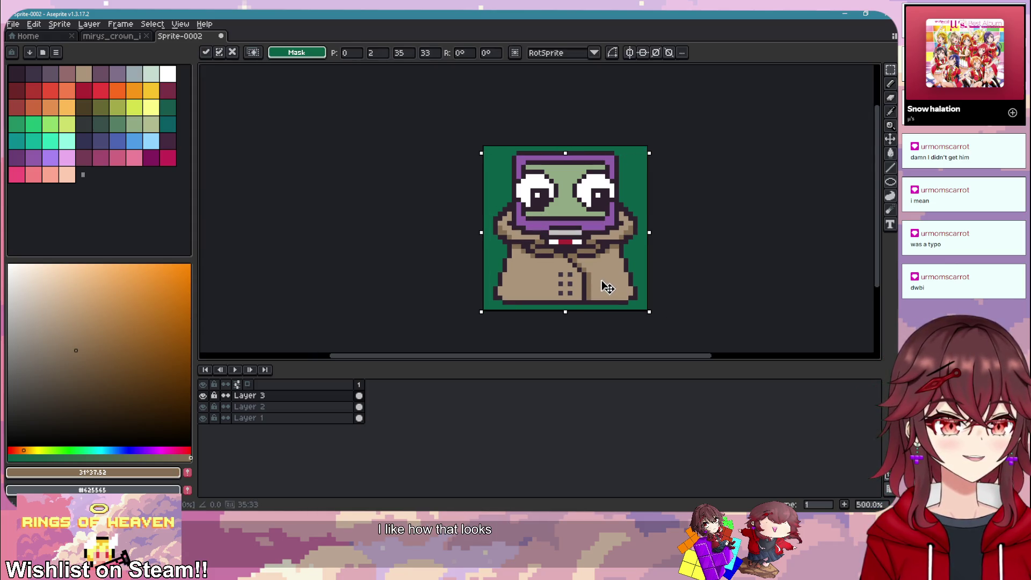
pyautogui.hotkey('ctrl', 'd')
pyautogui.scroll(-3, 717, 282)
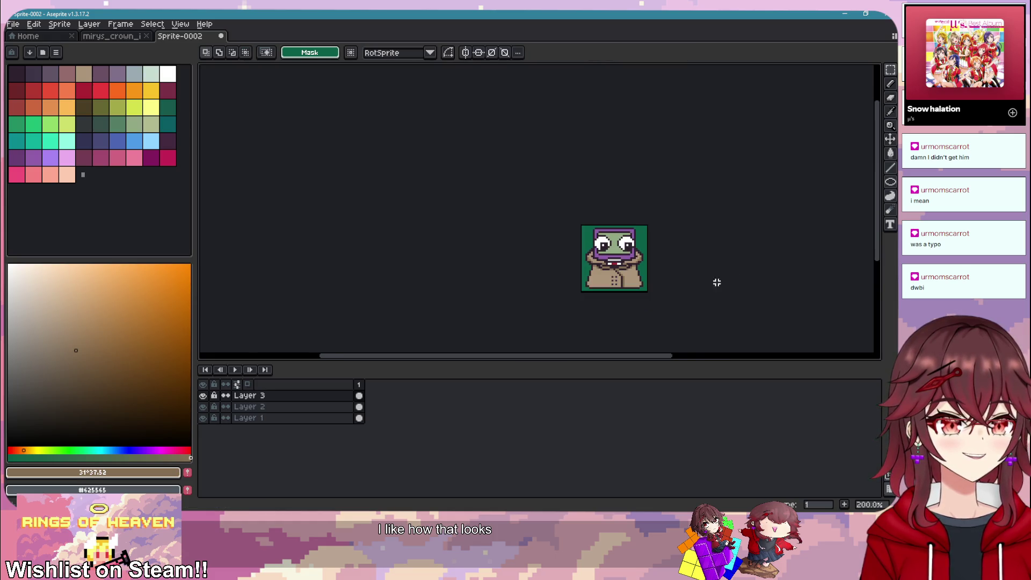
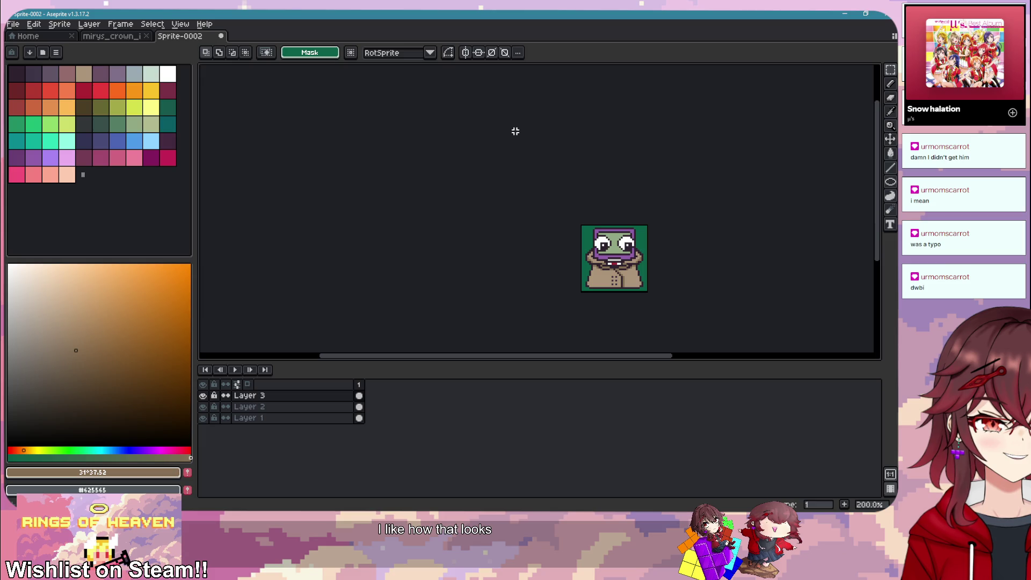
# Step: Save the frog-in-a-coat sprite as upod_icon.aseprite and bring Unity back into focus
pyautogui.scroll(3, 545, 196)
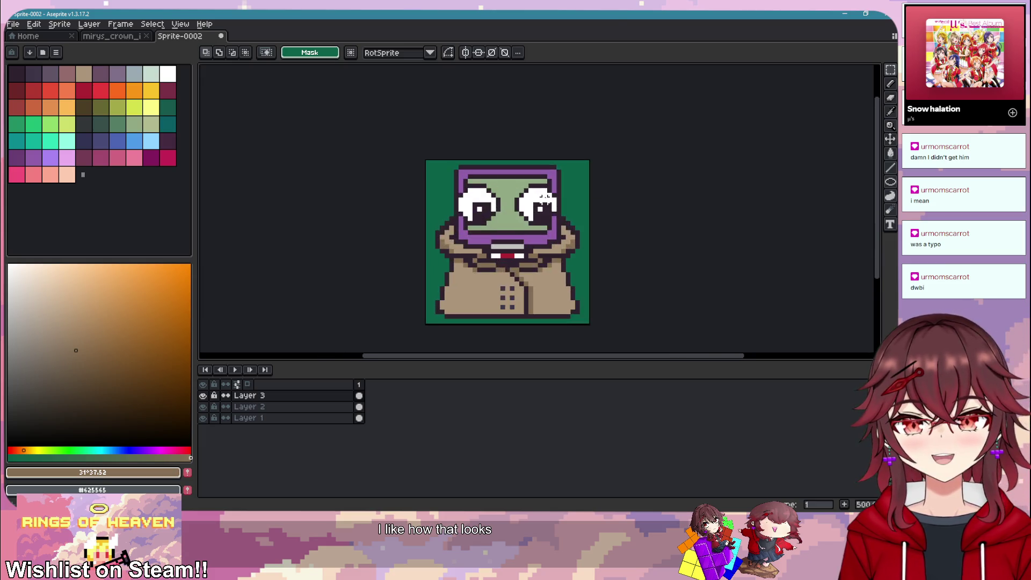
pyautogui.hotkey('ctrl', 's')
pyautogui.write('upo')
pyautogui.press('Return')
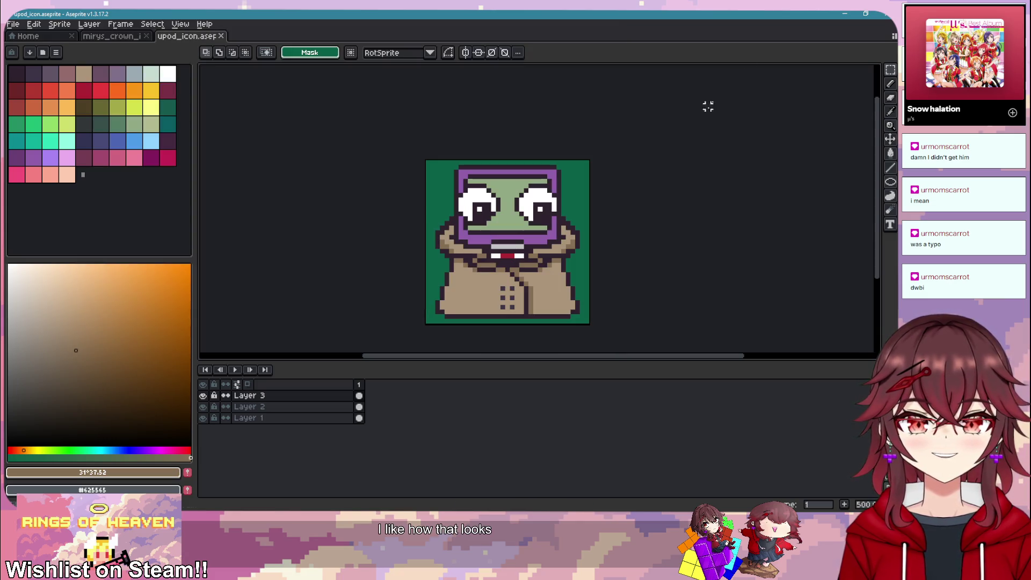
pyautogui.hotkey('alt', 'Tab')
pyautogui.click(236, 382)
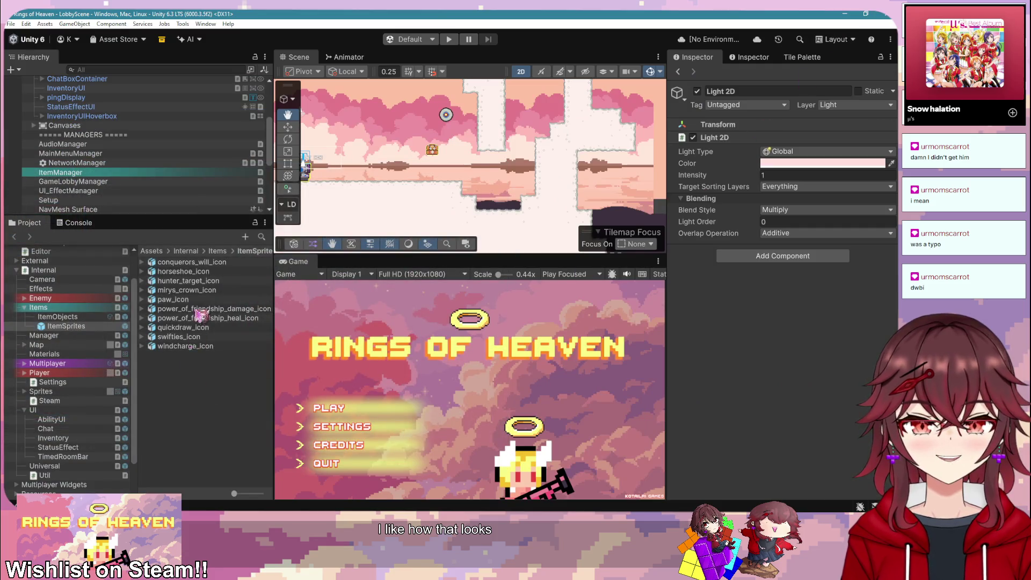
# Step: Set the upod_icon sprite's Pixels Per Unit to 32, apply it, and show the ItemObjects folder
pyautogui.click(177, 346)
pyautogui.click(777, 141)
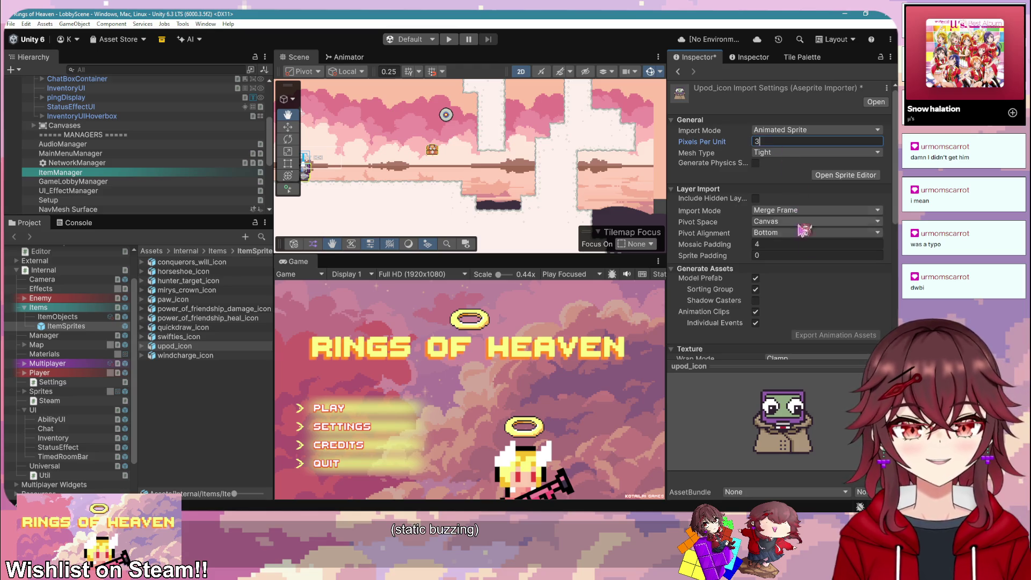
pyautogui.scroll(-3, 815, 281)
pyautogui.scroll(-3, 860, 322)
pyautogui.click(877, 288)
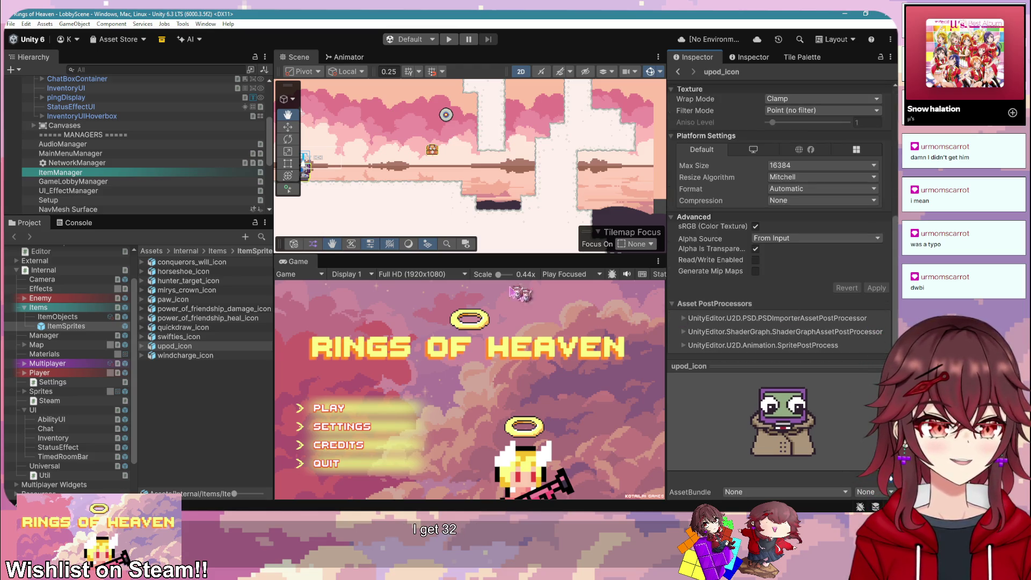
pyautogui.click(58, 316)
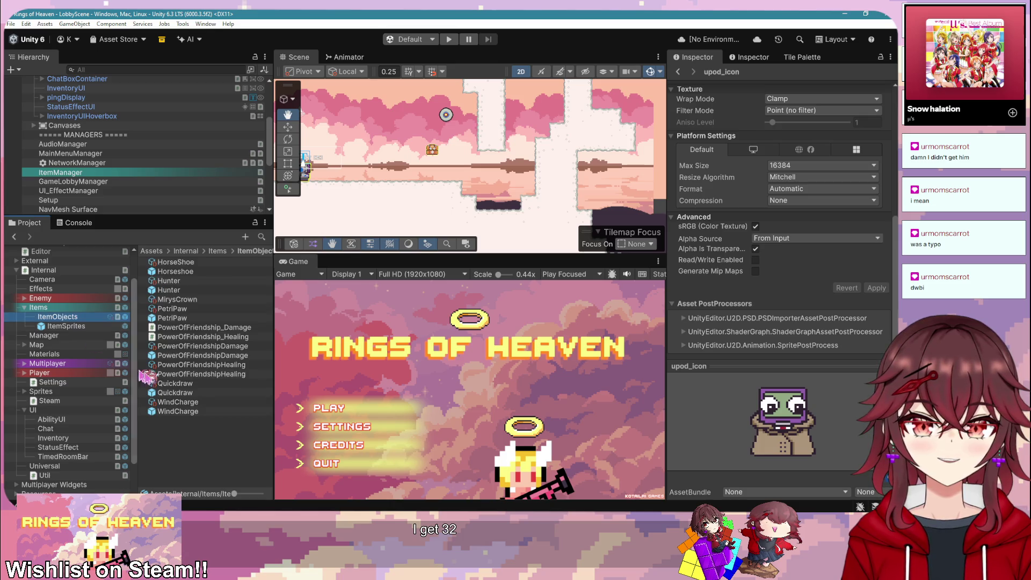
# Step: Duplicate the MirysCrown item asset and rename the copy Upod
pyautogui.rightClick(208, 447)
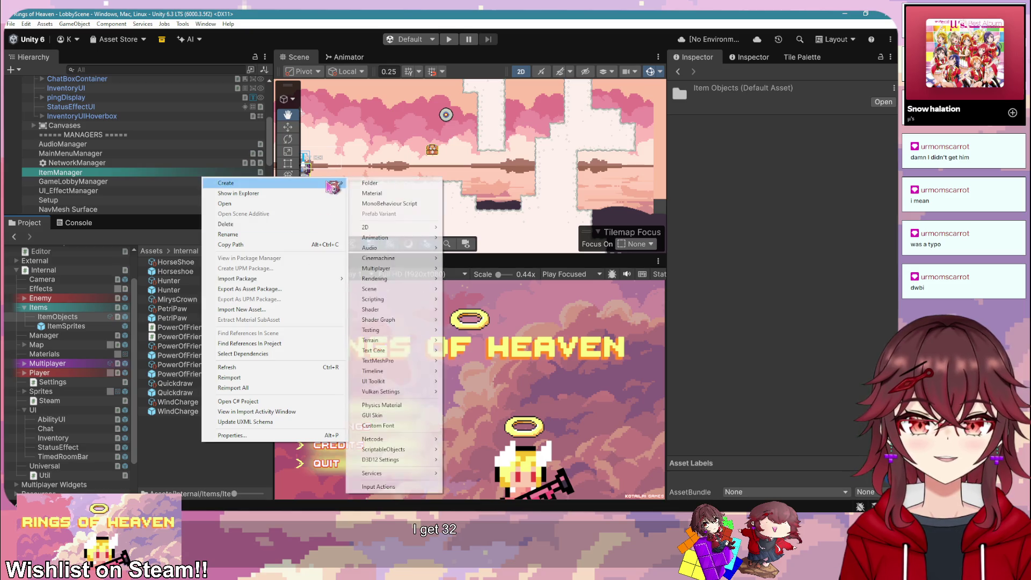
pyautogui.click(175, 299)
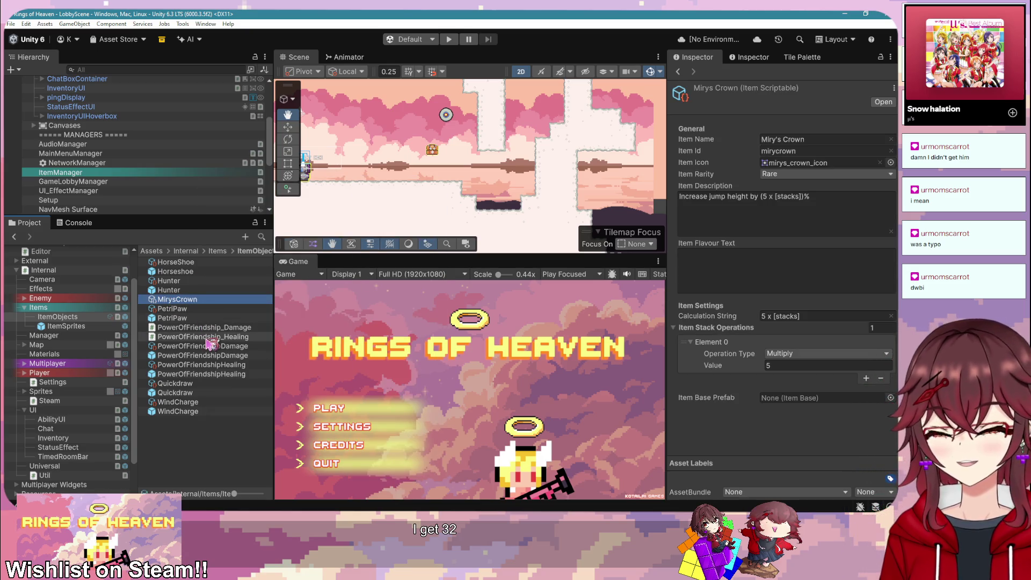
pyautogui.hotkey('ctrl', 'd')
pyautogui.press('F2')
pyautogui.write('Y')
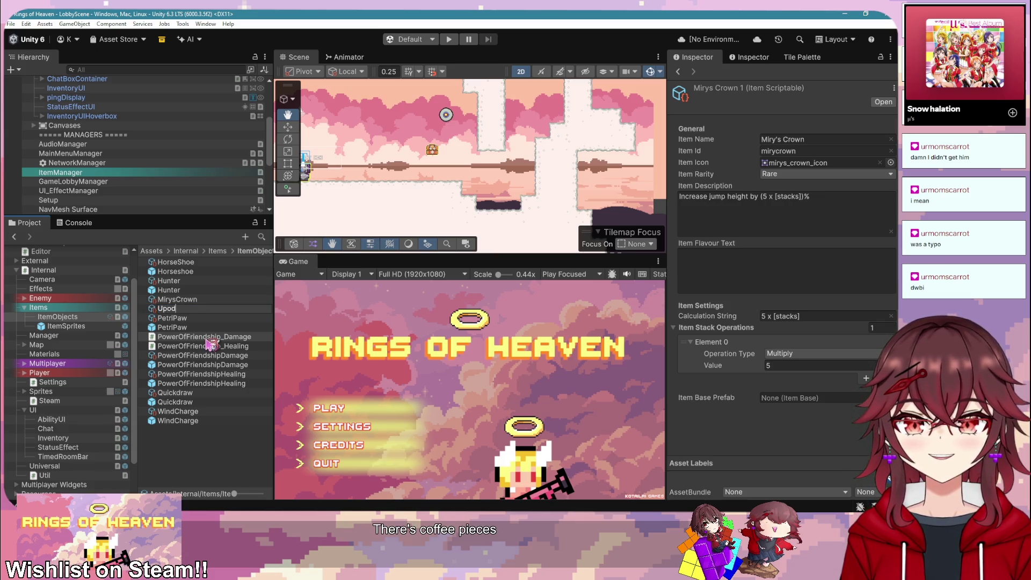
pyautogui.press('Return')
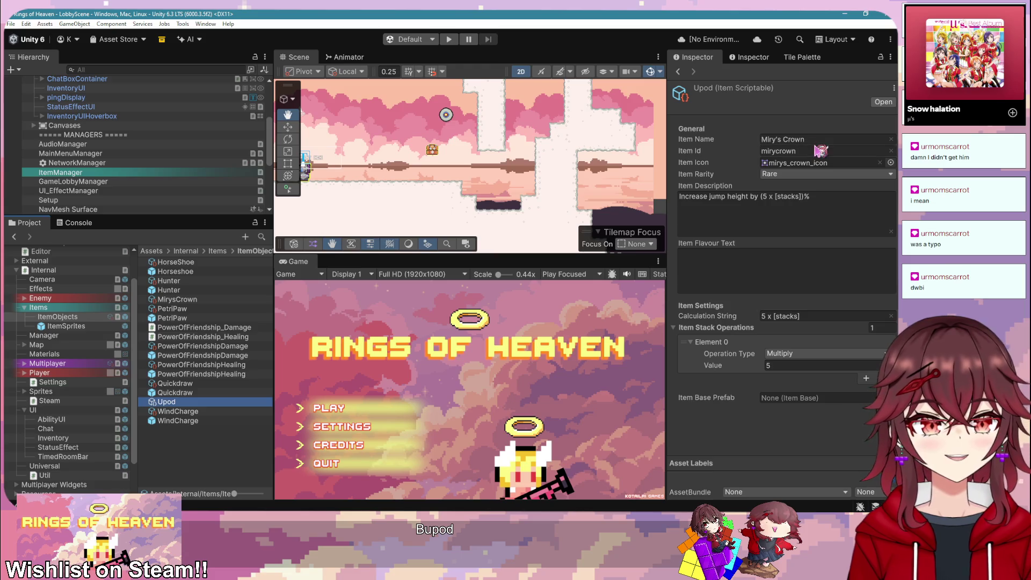
# Step: Set the item's display name to Upod and its id to upod
pyautogui.click(814, 139)
pyautogui.write('pod')
pyautogui.press('Tab')
pyautogui.write('updo')
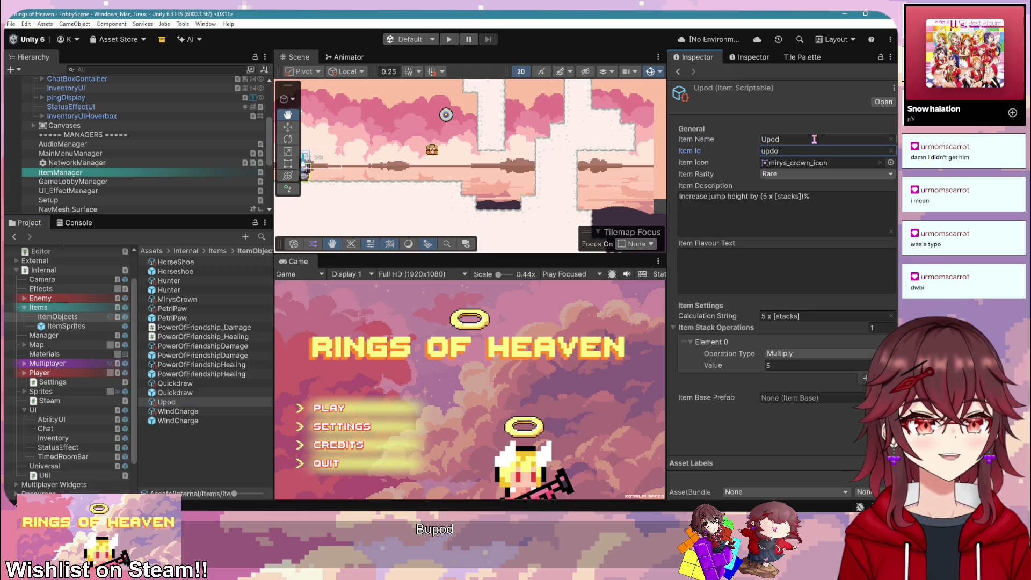
pyautogui.press('BackSpace')
pyautogui.press('BackSpace')
pyautogui.write('od')
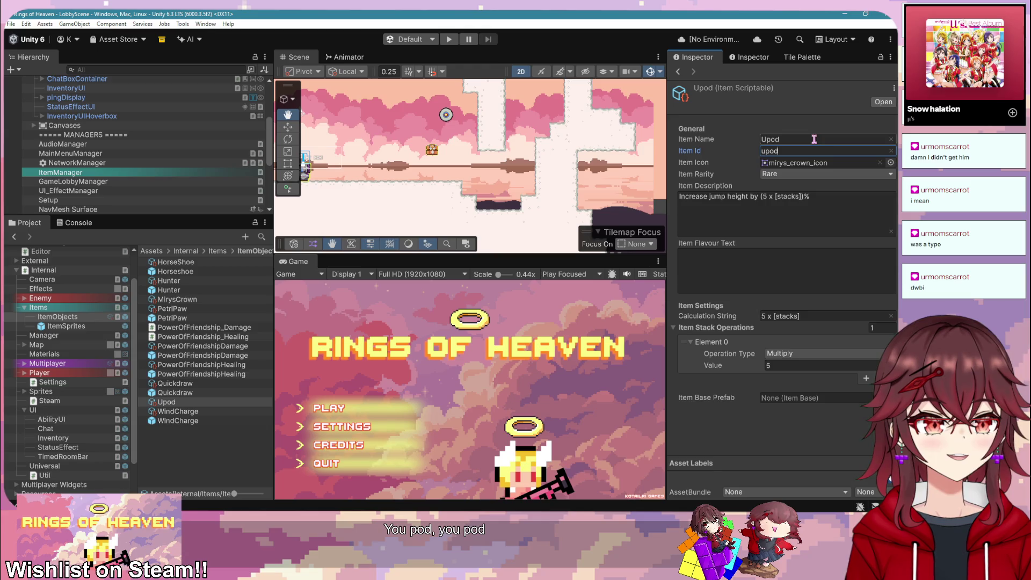
# Step: Give Upod Epic rarity and the upod_icon sprite as its icon
pyautogui.click(797, 174)
pyautogui.click(889, 173)
pyautogui.click(870, 177)
pyautogui.click(781, 206)
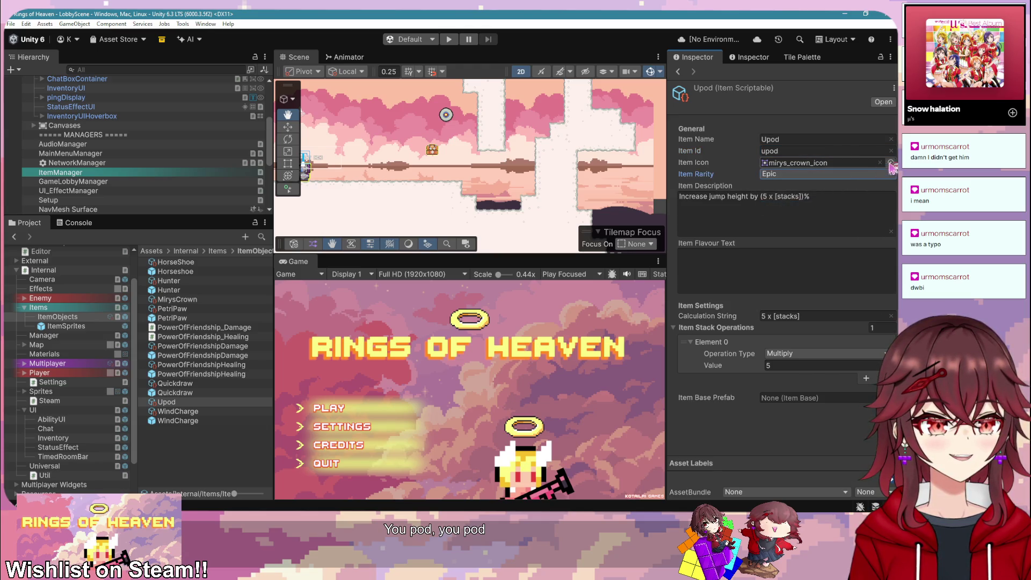
pyautogui.click(891, 164)
pyautogui.write('d')
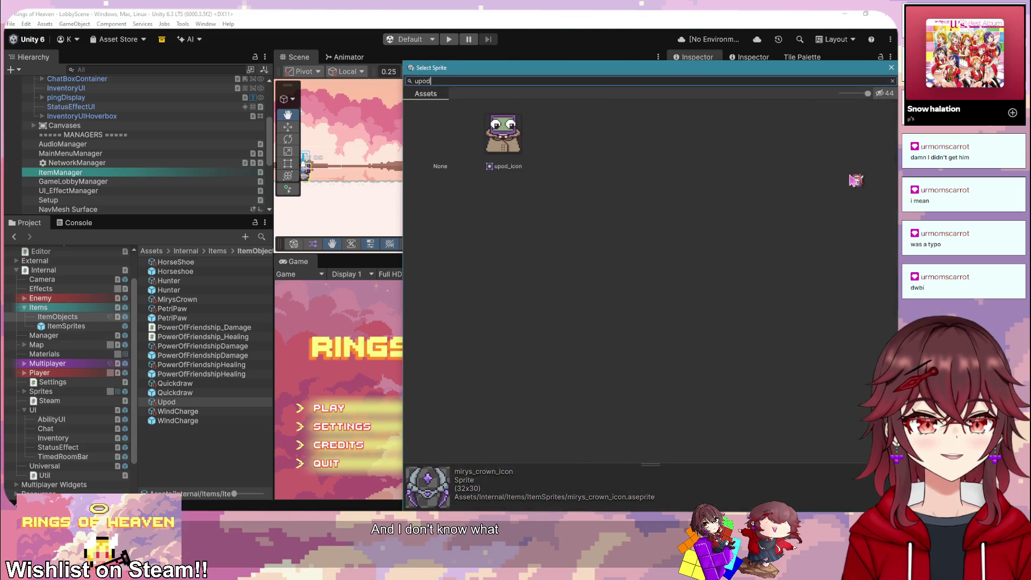
pyautogui.doubleClick(522, 142)
# Step: Clear Upod's old description text
pyautogui.click(808, 219)
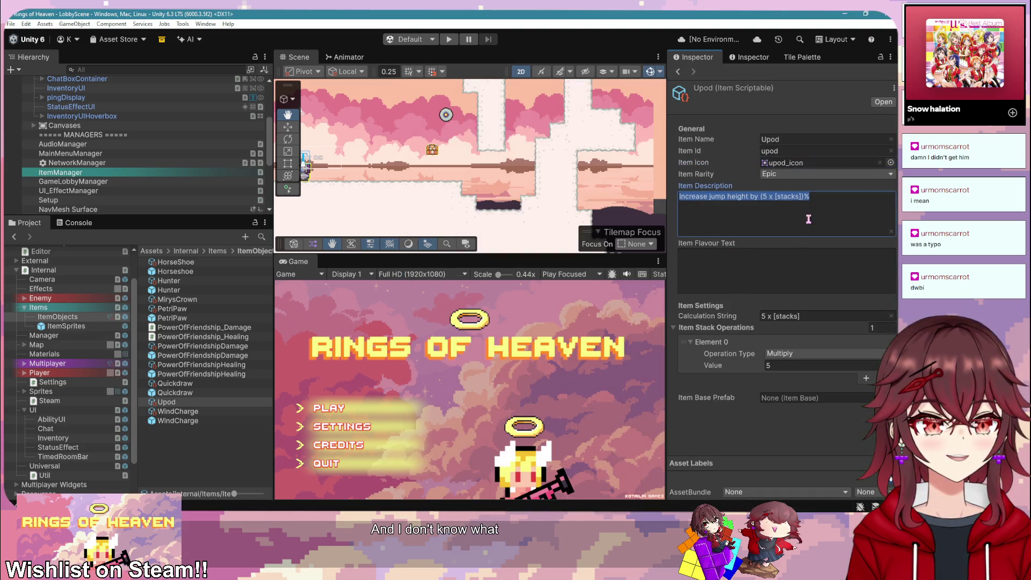
pyautogui.press('BackSpace')
pyautogui.click(872, 327)
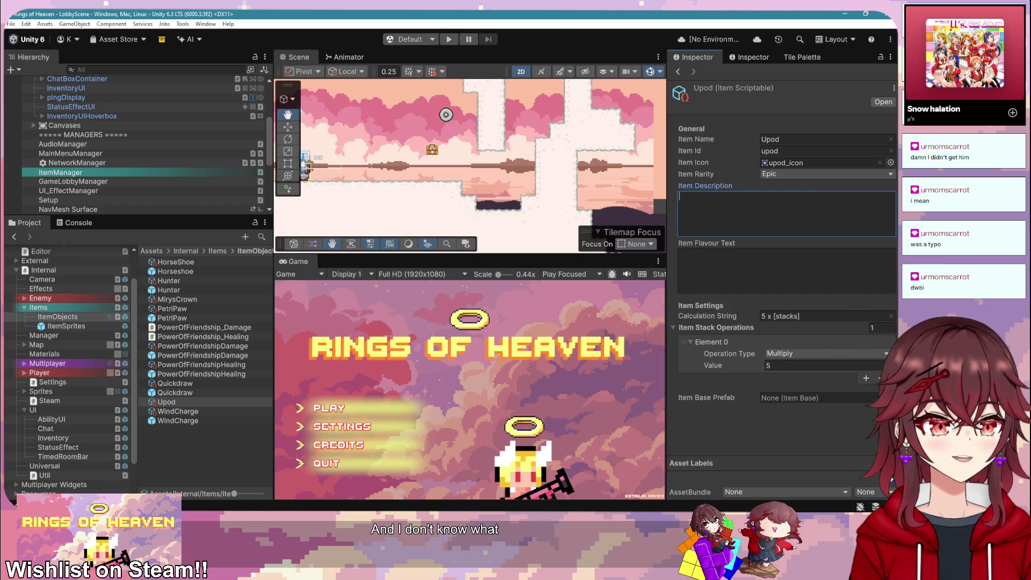
# Step: Set Item Stack Operations to 0 and enter the flavour text 'Legally distinct music player'
pyautogui.write('0')
pyautogui.press('Return')
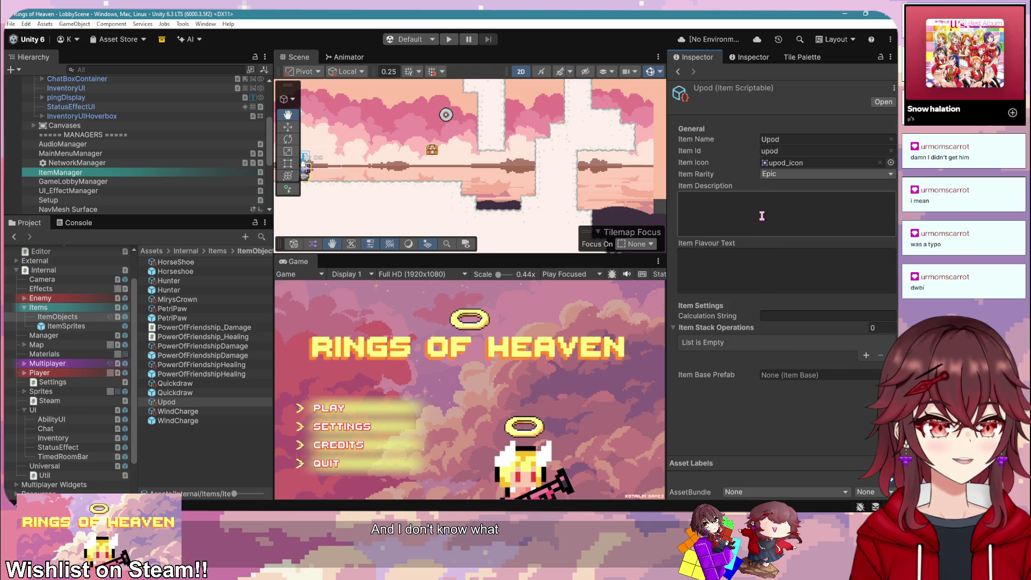
pyautogui.write('Legally distinct music player')
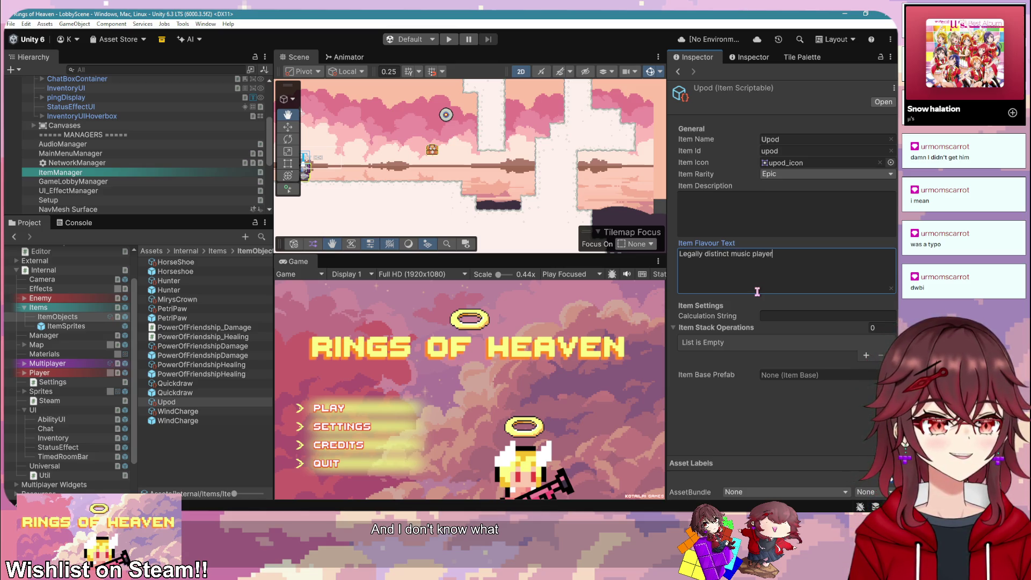
# Step: Write the description 'Throw [stacks] googly eyes at random intervals.'
pyautogui.click(751, 216)
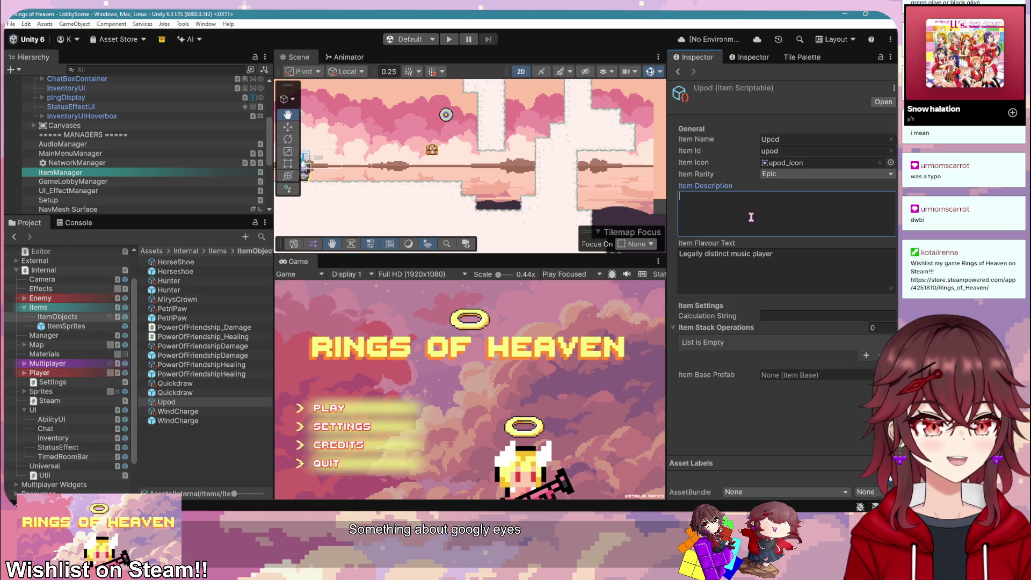
pyautogui.write('THi')
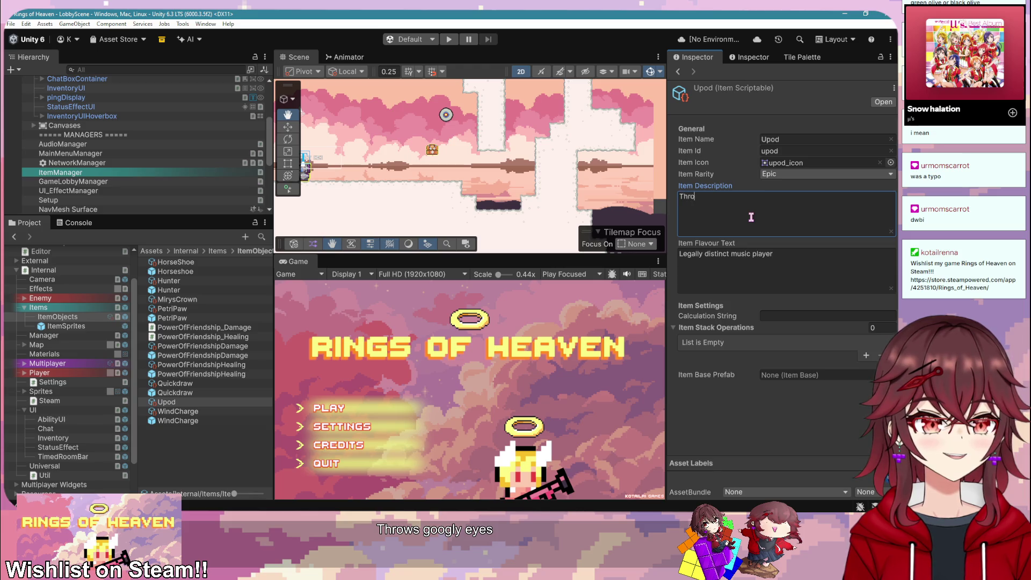
pyautogui.write('[stacks] googly eyes')
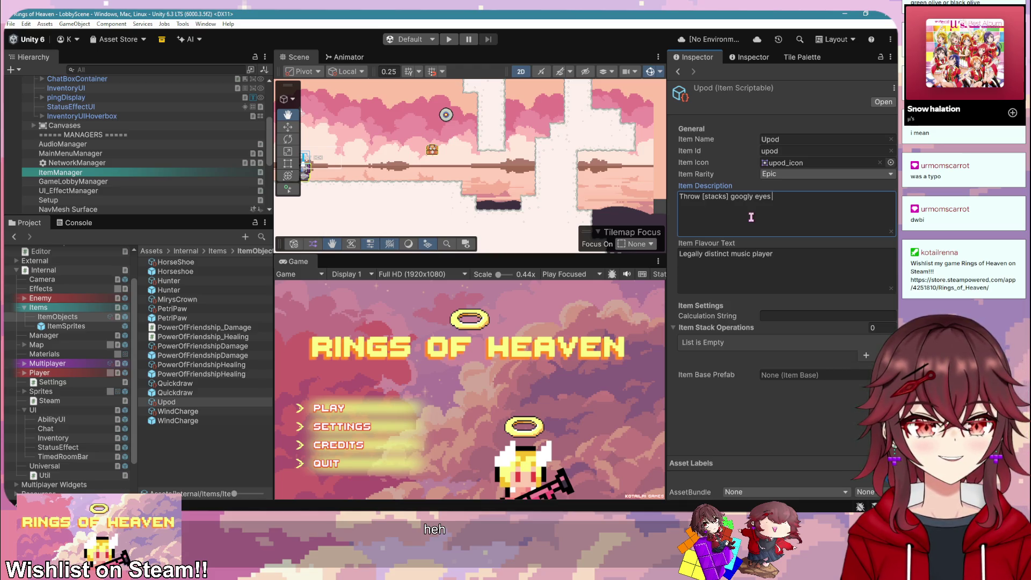
pyautogui.write('at i')
pyautogui.write('interval')
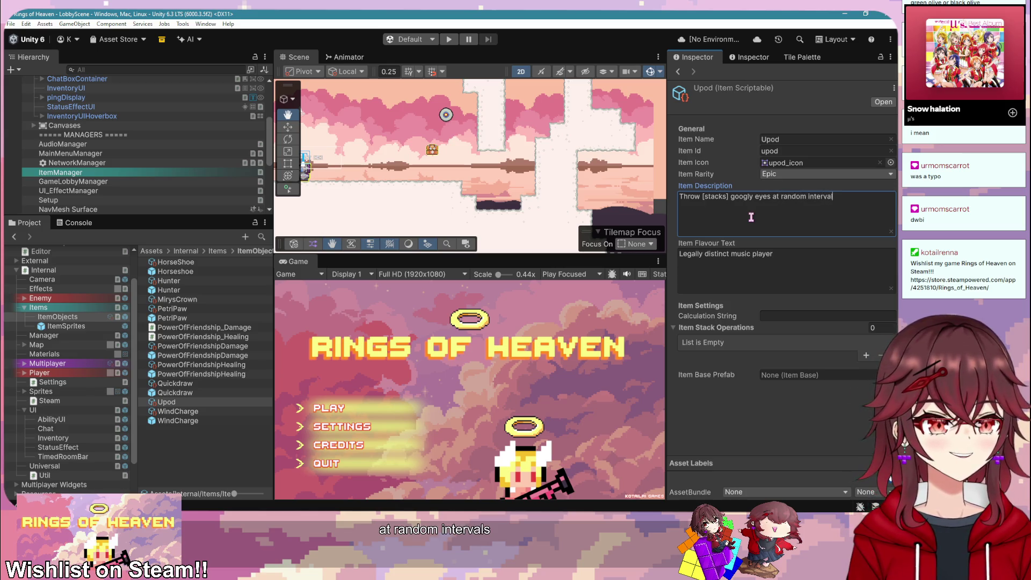
pyautogui.click(759, 433)
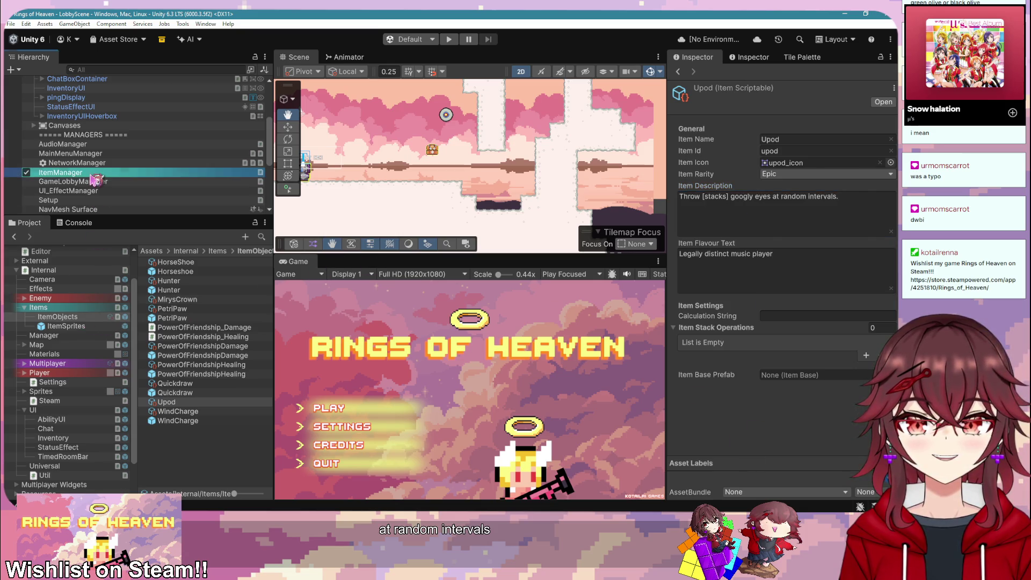
# Step: Add Upod as element 8 of the ItemManager's Items list
pyautogui.click(60, 172)
pyautogui.click(866, 274)
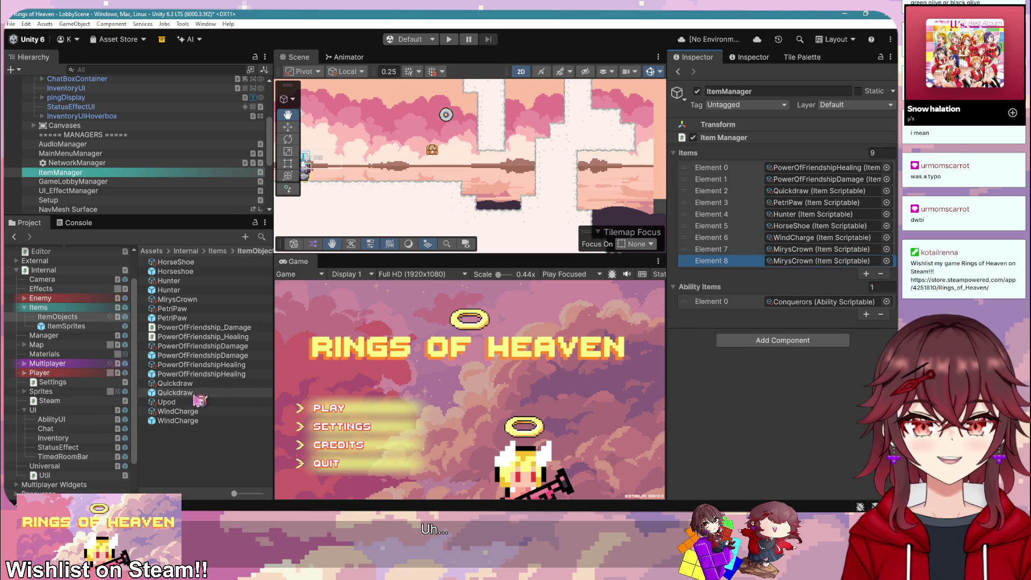
pyautogui.moveTo(722, 302); pyautogui.dragTo(785, 263)
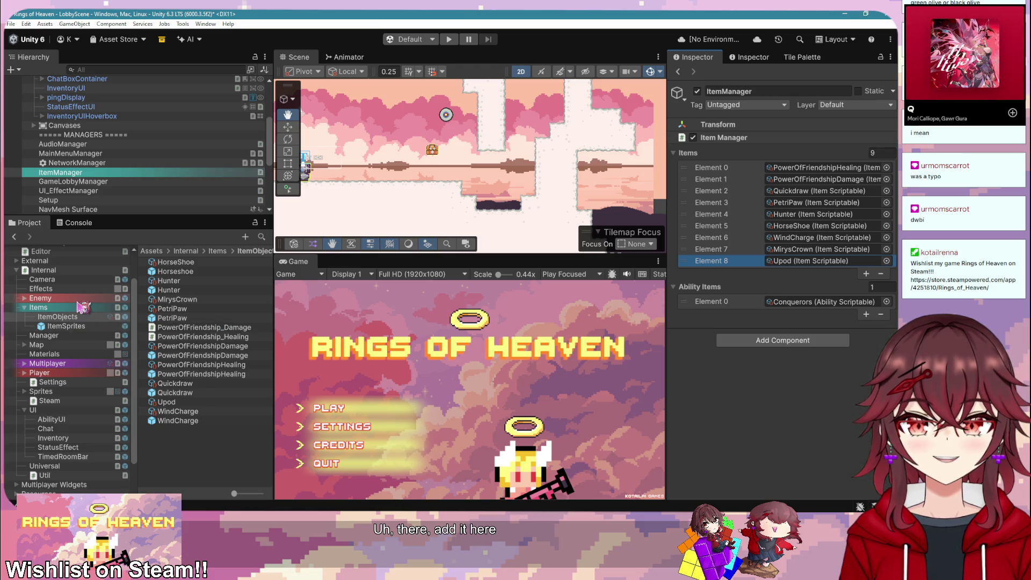
# Step: Make Upod the chest's Debug Set Item and start play mode
pyautogui.scroll(-5, 108, 161)
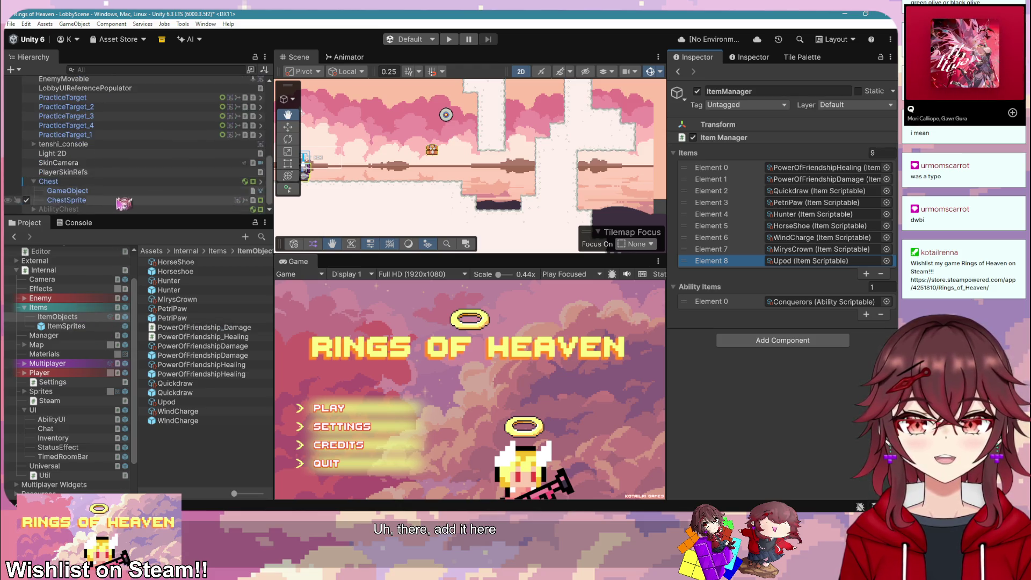
pyautogui.click(66, 199)
pyautogui.moveTo(526, 307); pyautogui.dragTo(813, 225)
pyautogui.click(449, 39)
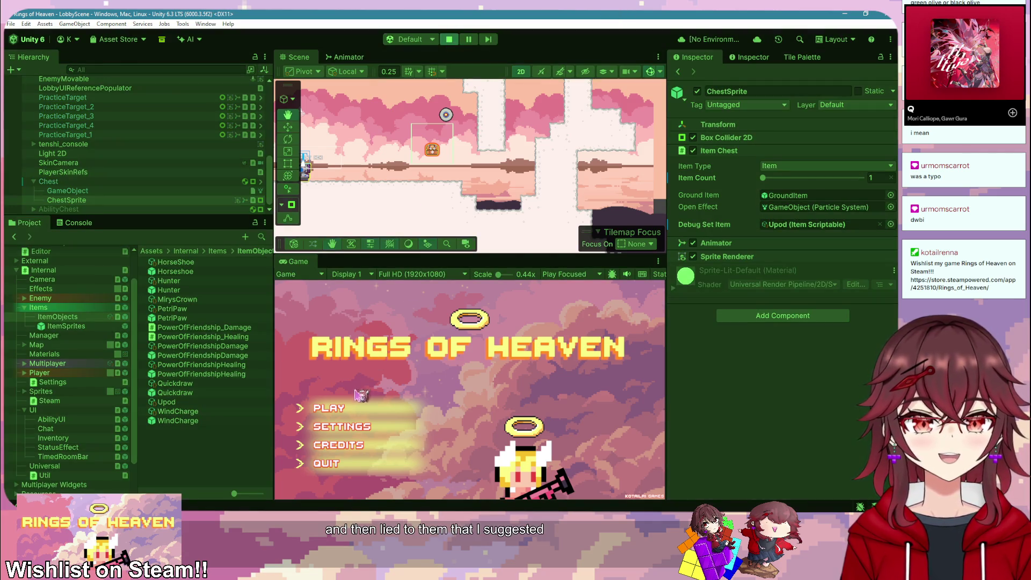
pyautogui.click(329, 409)
# Step: Create a new game room and maximize the Game view
pyautogui.click(336, 408)
pyautogui.rightClick(307, 271)
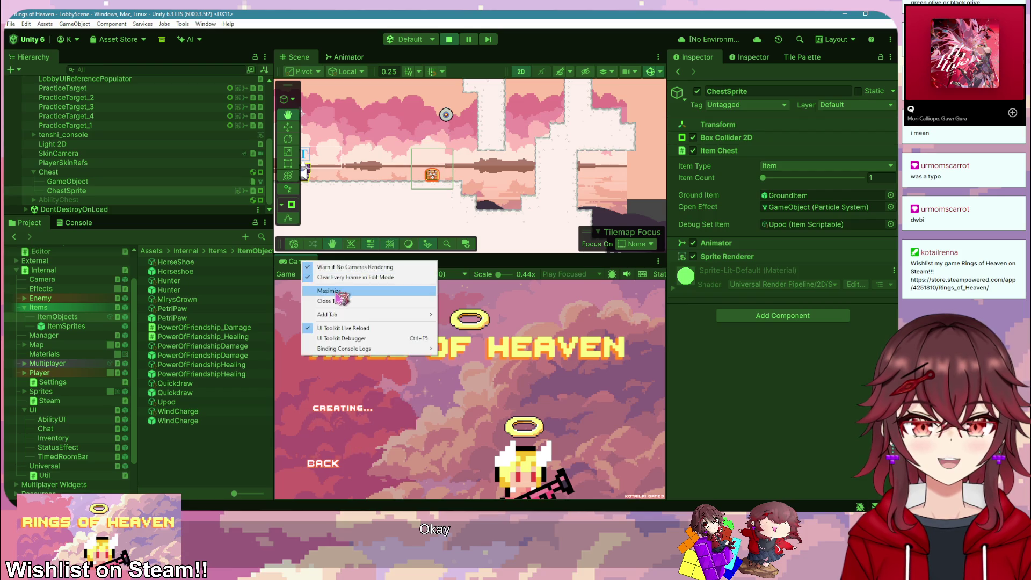
pyautogui.click(396, 310)
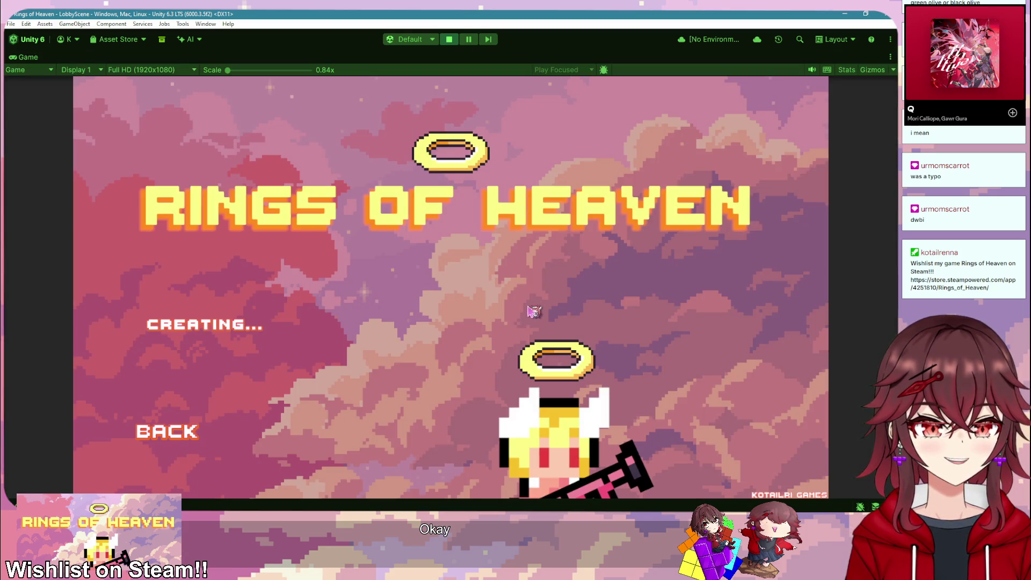
# Step: Walk to the chest, pick up Upod, check its inventory tooltip, then stop play mode
pyautogui.press('d')
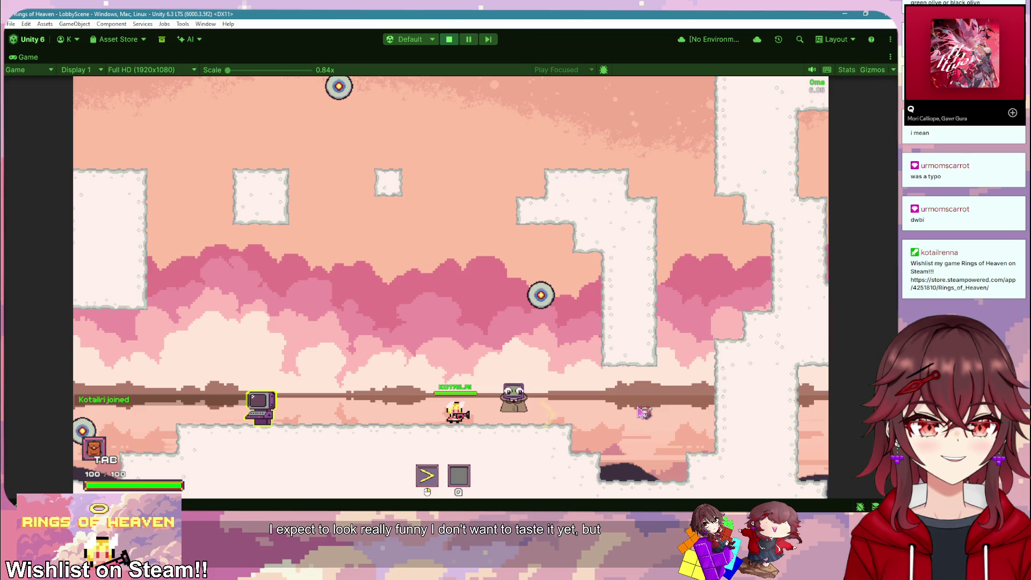
pyautogui.press('d')
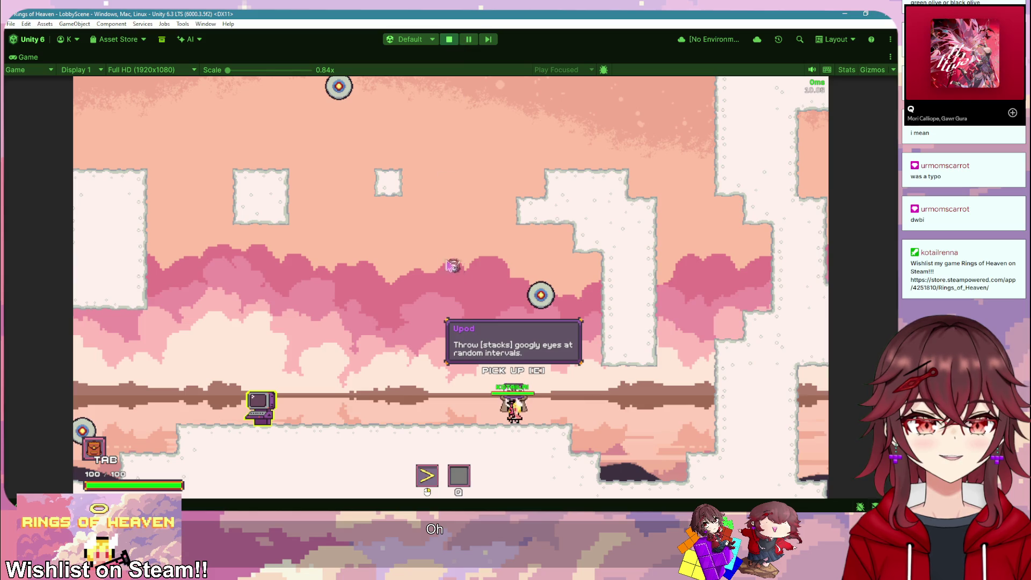
pyautogui.press('e')
pyautogui.press('Tab')
pyautogui.moveTo(226, 215)
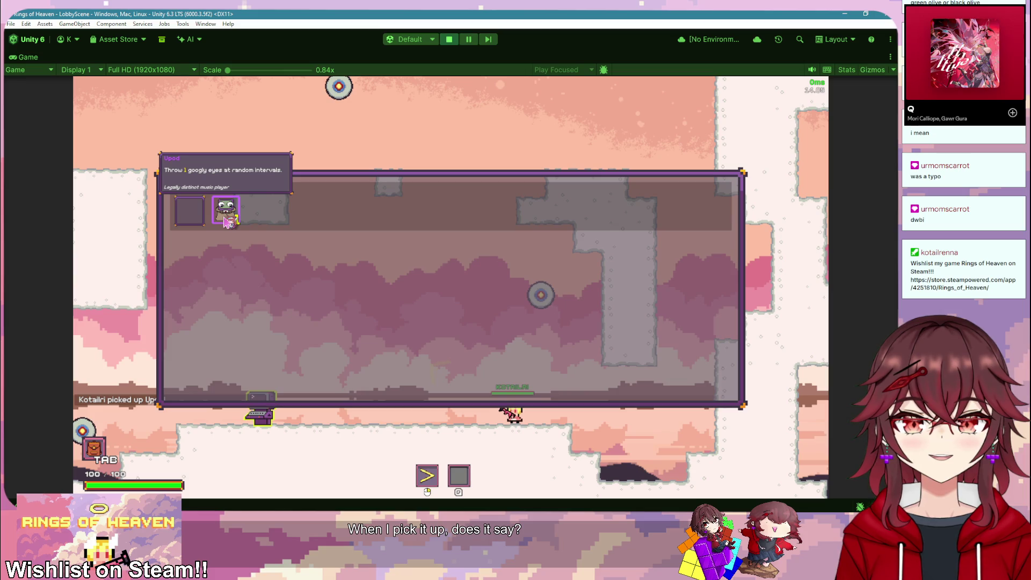
pyautogui.click(450, 39)
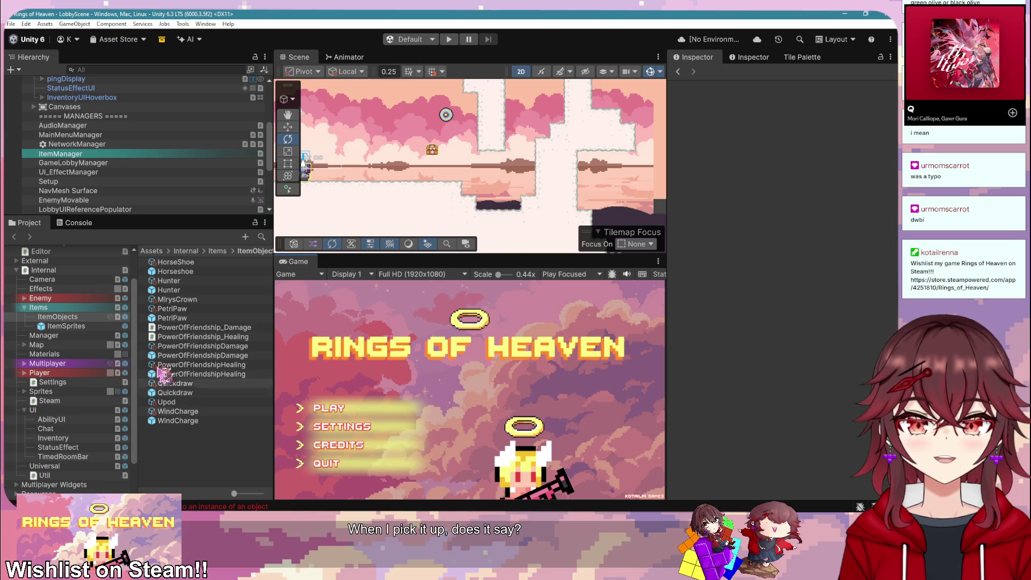
# Step: Change Upod's description to read 'googly eye(s)'
pyautogui.click(80, 223)
pyautogui.click(29, 222)
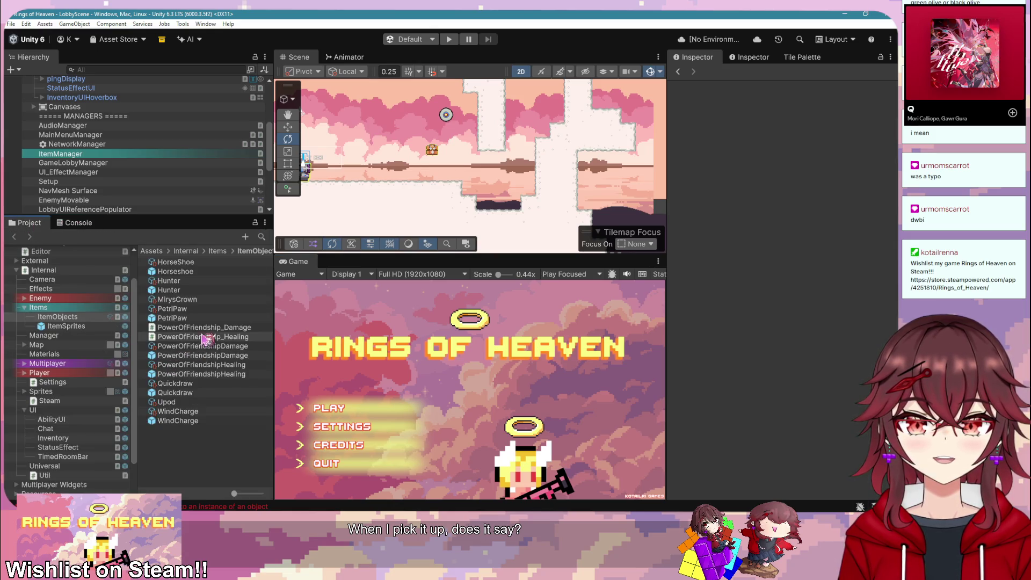
pyautogui.click(167, 401)
pyautogui.click(766, 198)
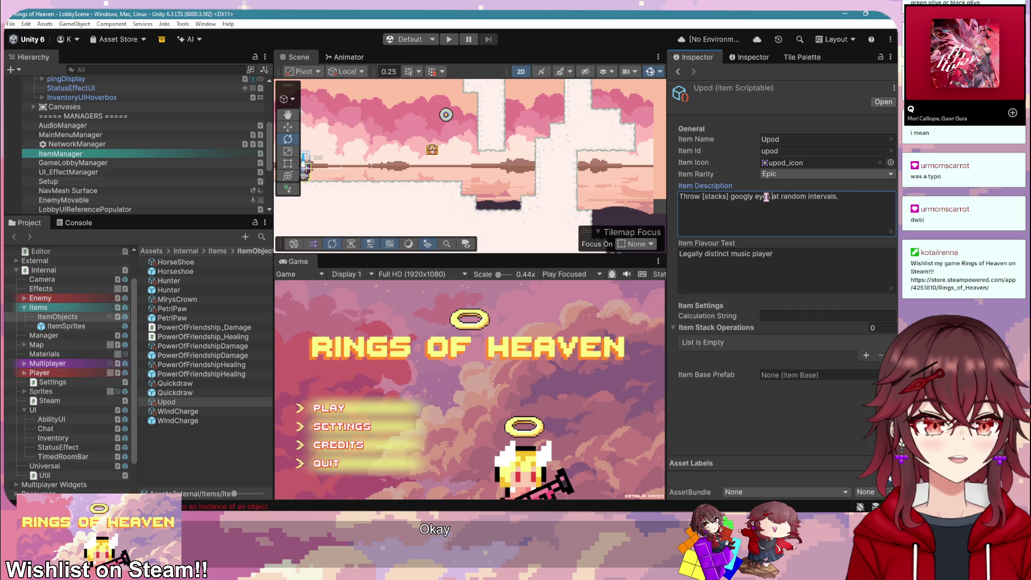
pyautogui.write('l')
pyautogui.write(')')
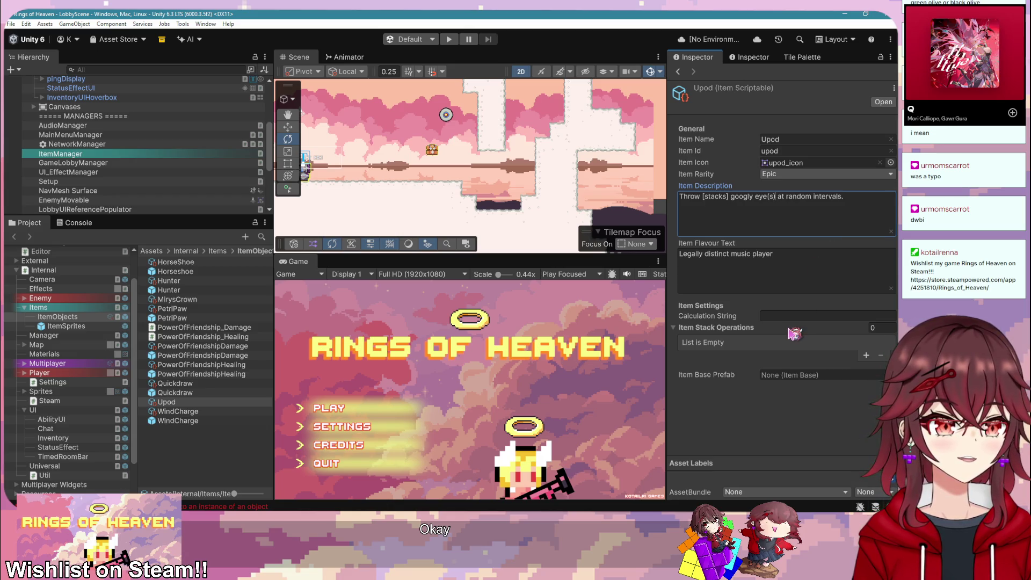
# Step: Set the upod_icon sprite's pivot alignment to Center and apply it
pyautogui.click(822, 162)
pyautogui.click(175, 346)
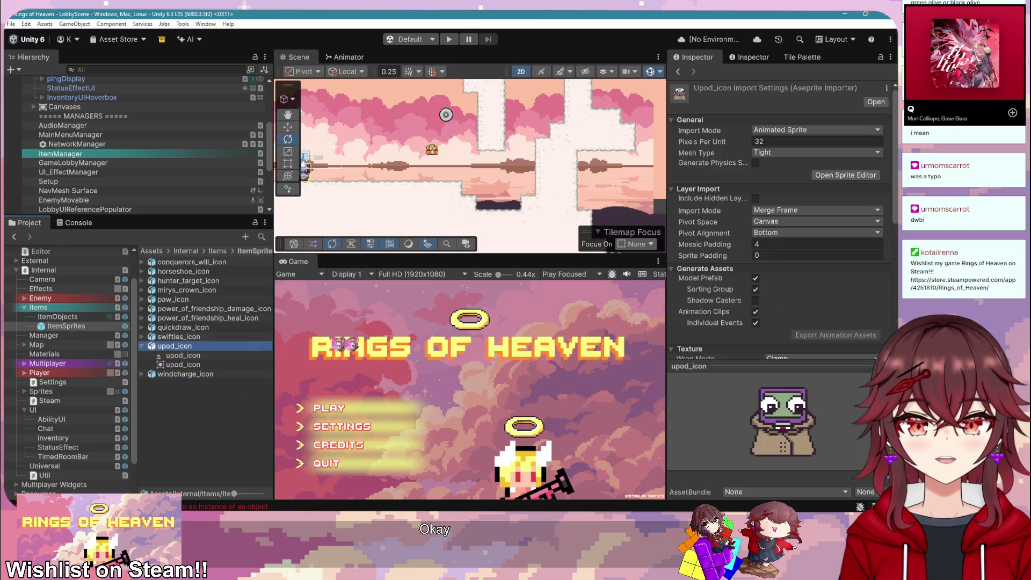
pyautogui.click(816, 232)
pyautogui.click(779, 338)
pyautogui.scroll(-5, 862, 325)
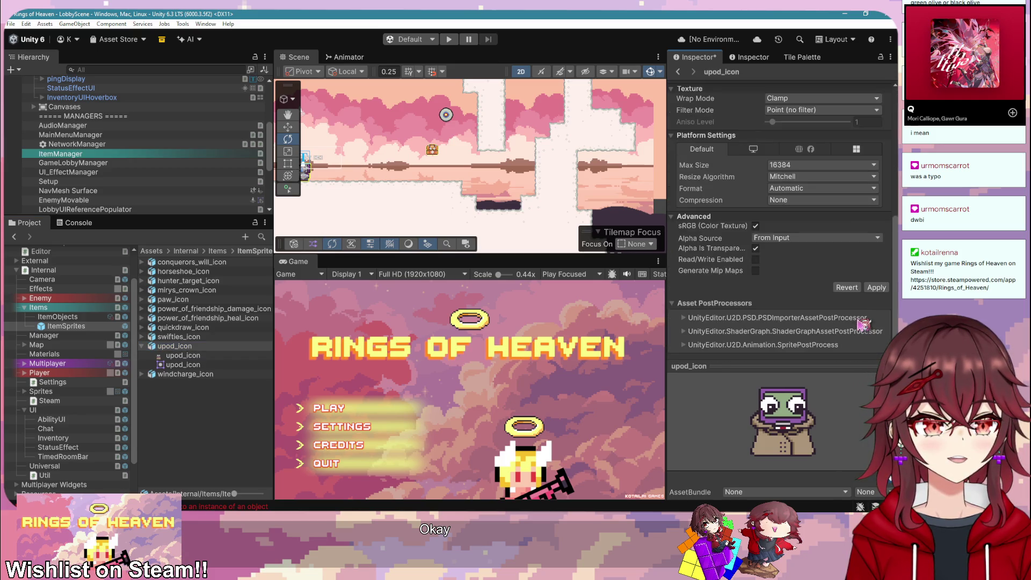
pyautogui.click(876, 287)
# Step: Change upod_icon's Pixels Per Unit to 16 and apply the import settings
pyautogui.scroll(5, 813, 288)
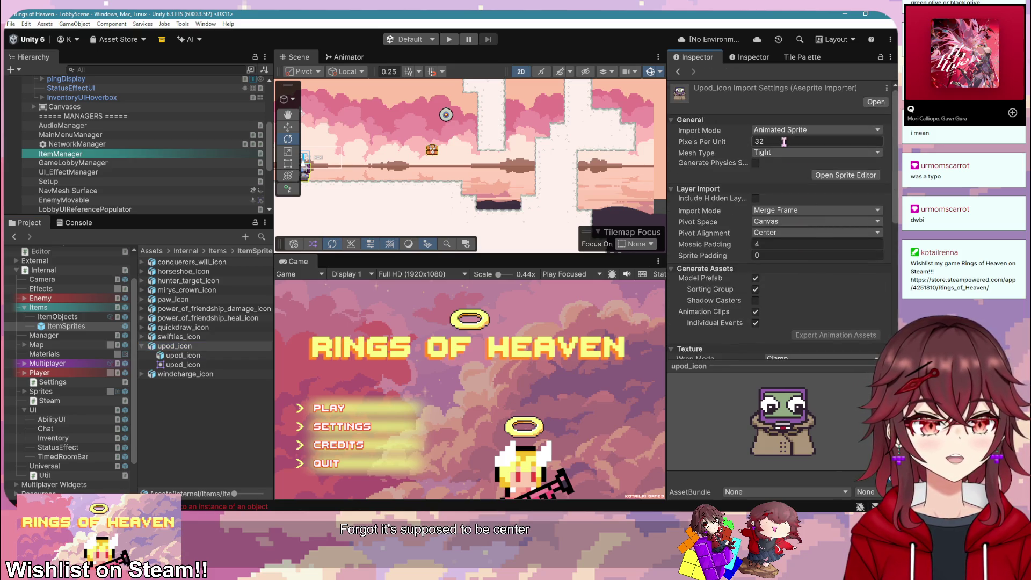
pyautogui.write('16')
pyautogui.scroll(-5, 713, 194)
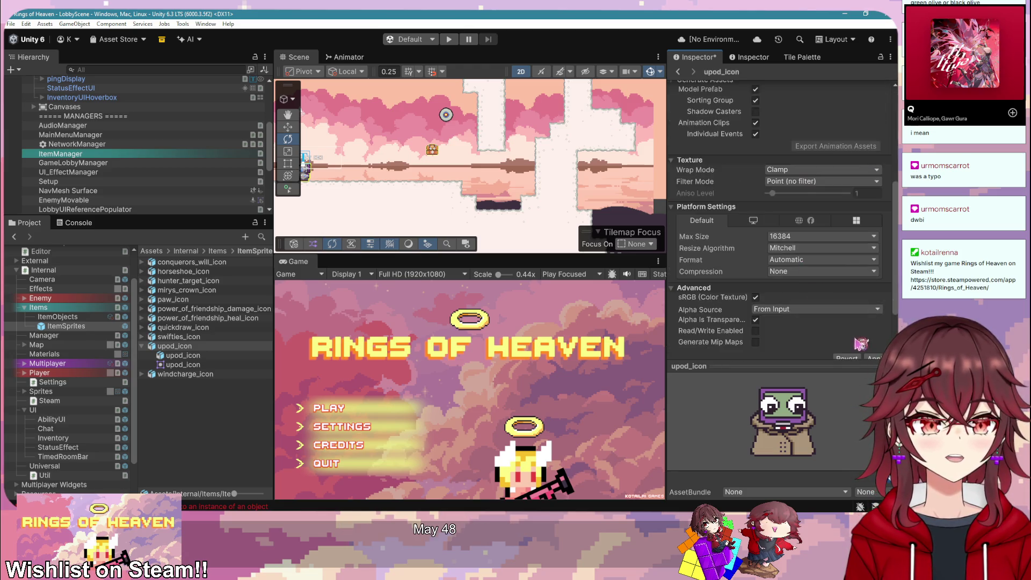
pyautogui.scroll(-3, 860, 344)
pyautogui.click(876, 287)
pyautogui.click(449, 39)
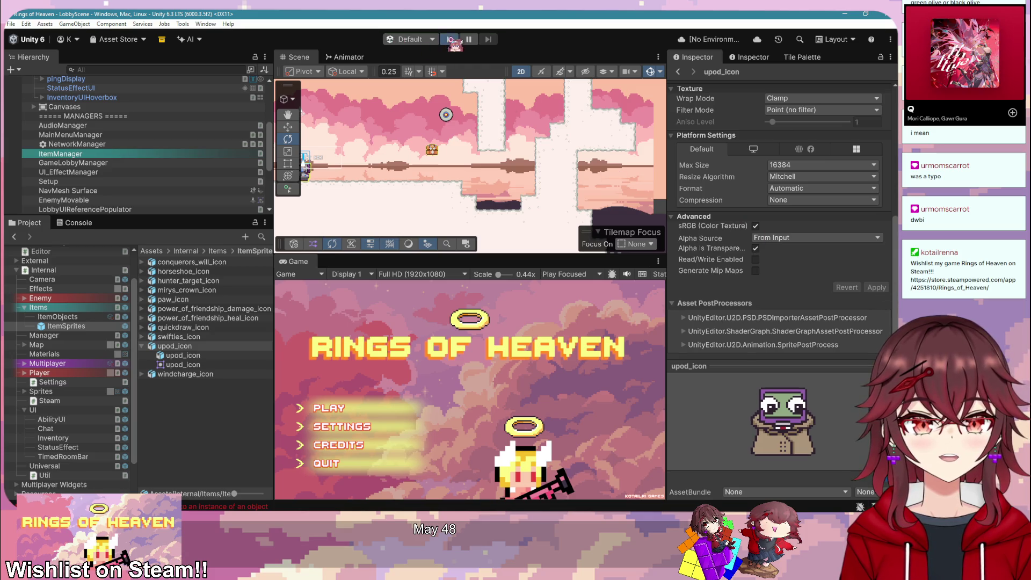
# Step: Create a new game room and maximize the Game view
pyautogui.click(335, 408)
pyautogui.click(341, 410)
pyautogui.rightClick(309, 261)
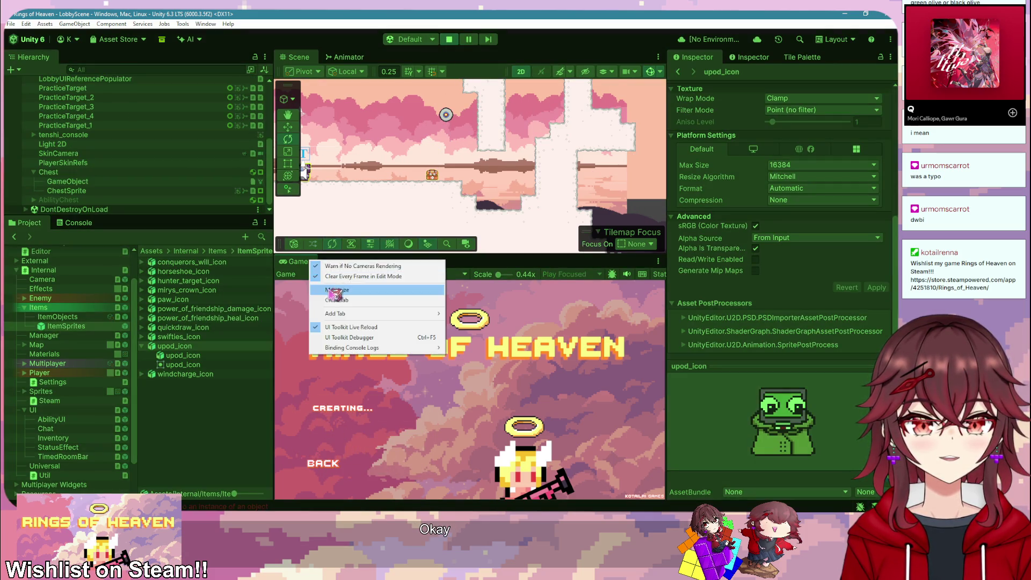
pyautogui.click(333, 267)
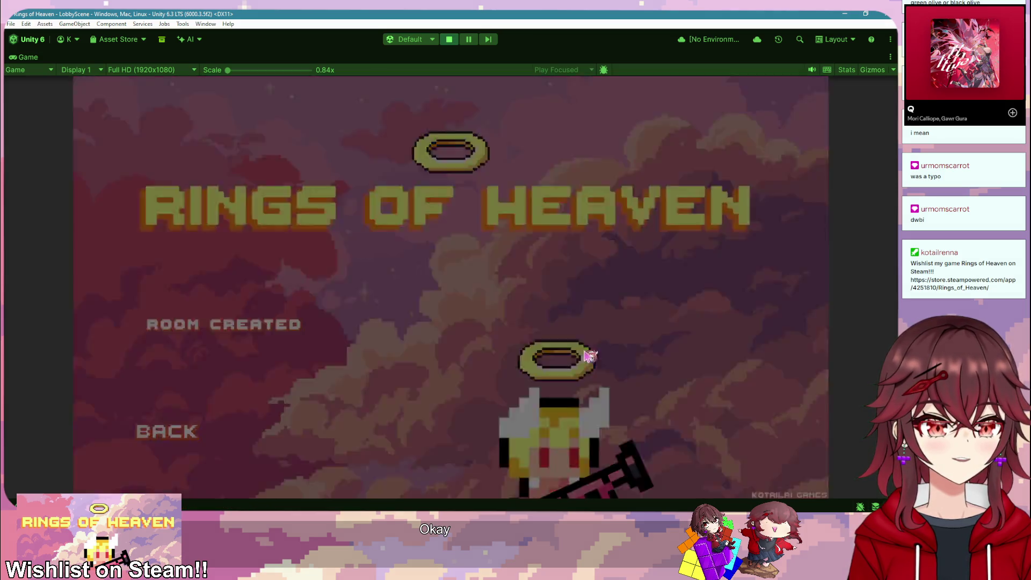
# Step: Pick up Upod, confirm the tooltip reads 'Throw 1 googly eye(s) at random intervals', then stop
pyautogui.press('d')
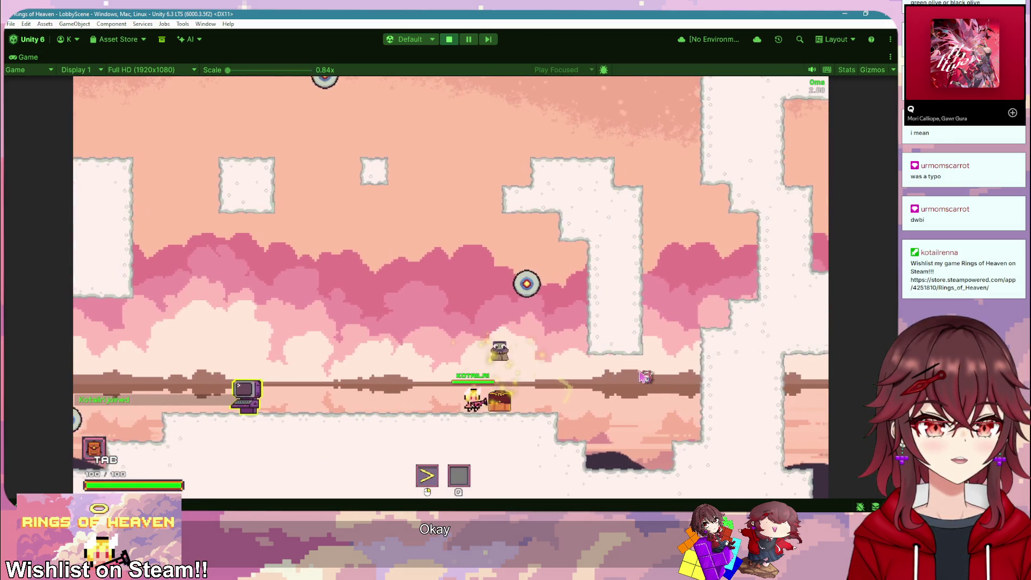
pyautogui.press('d')
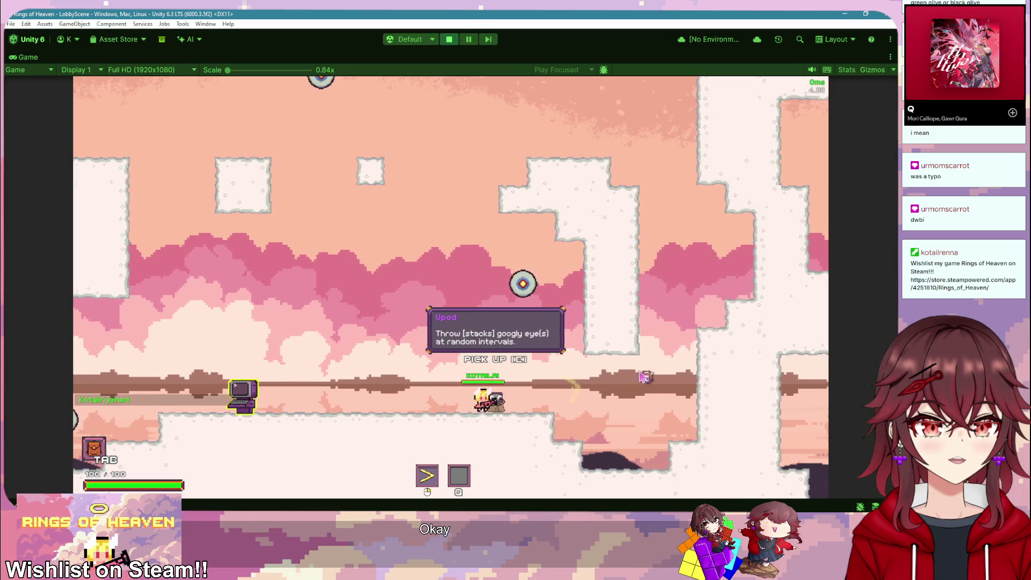
pyautogui.press('Tab')
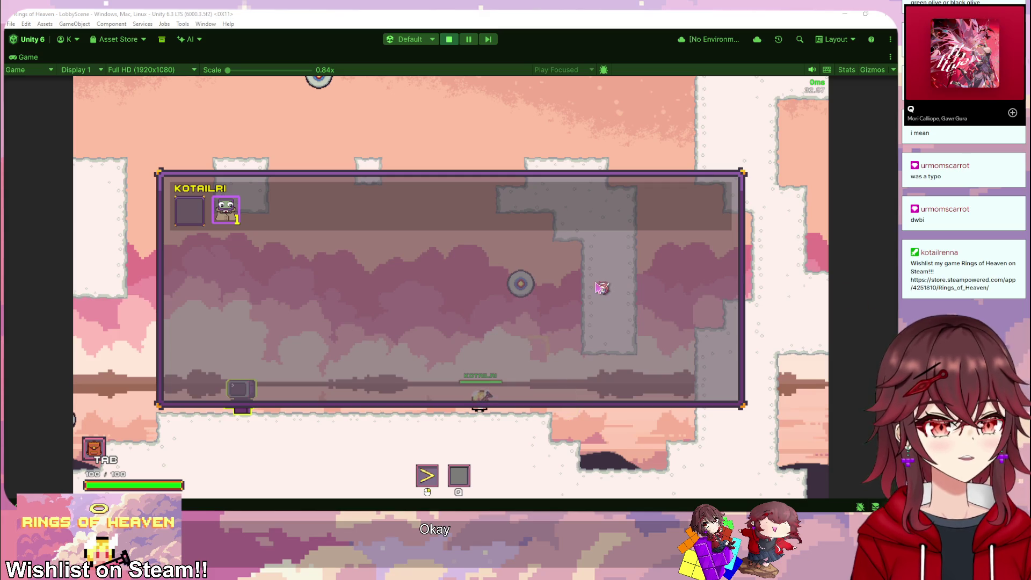
pyautogui.moveTo(232, 225)
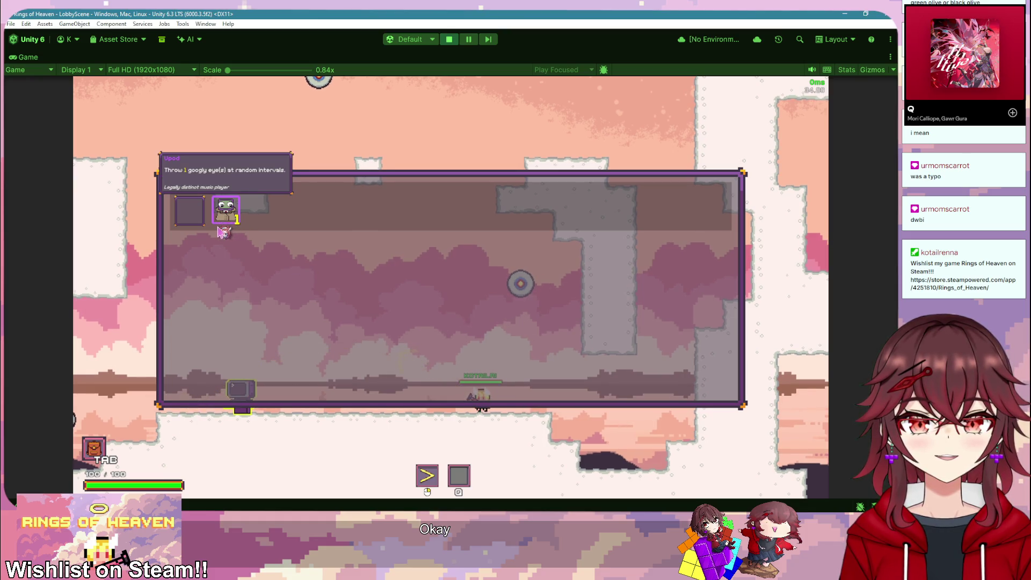
pyautogui.click(449, 39)
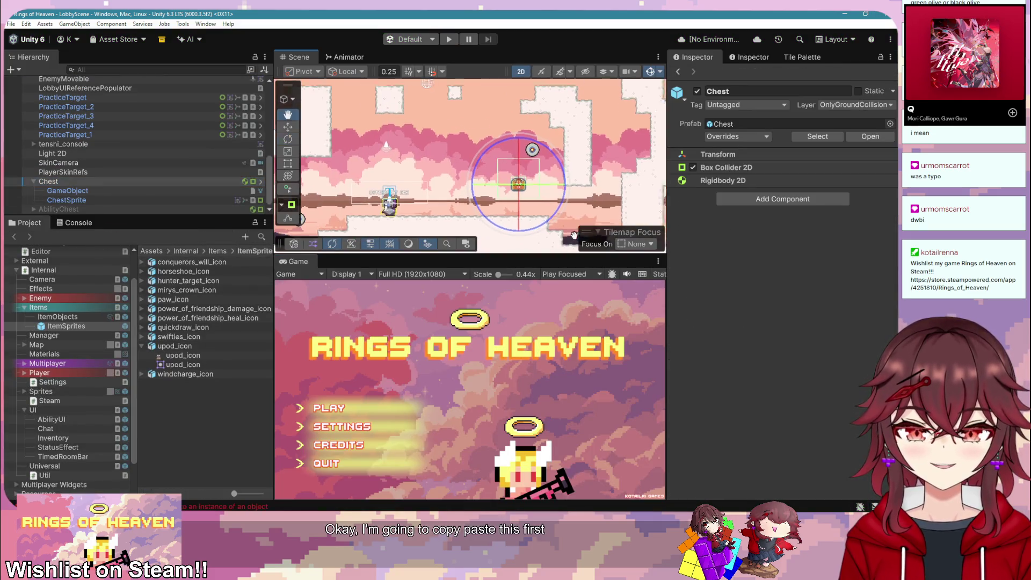
# Step: Duplicate the chest and move the copy Chest_1 left along X
pyautogui.hotkey('ctrl', 'c')
pyautogui.hotkey('ctrl', 'v')
pyautogui.press('w')
pyautogui.moveTo(579, 190); pyautogui.dragTo(519, 190)
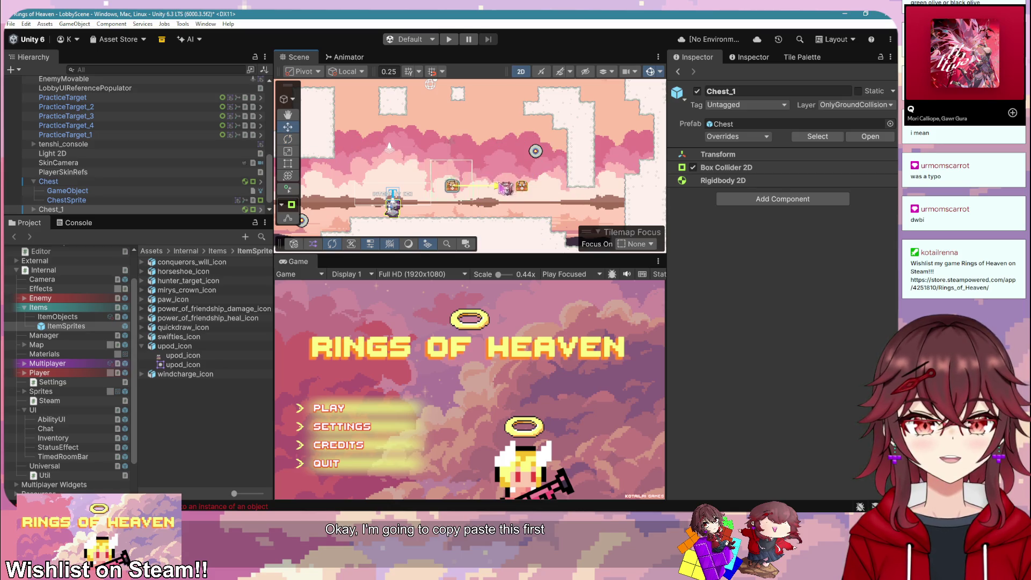
# Step: Start play mode, create a game room, and maximize the Game view
pyautogui.click(449, 39)
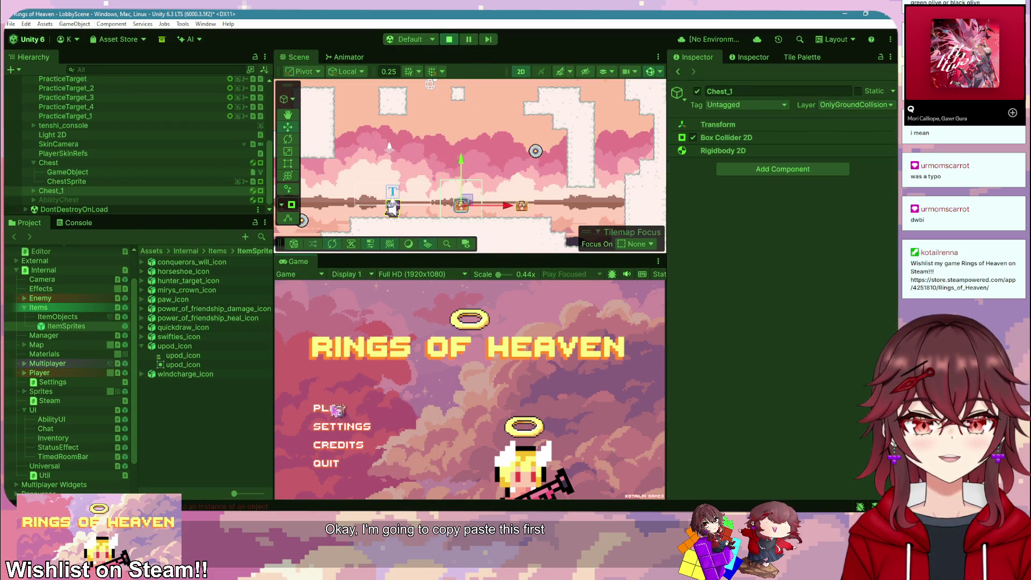
pyautogui.click(329, 408)
pyautogui.rightClick(312, 262)
pyautogui.click(322, 303)
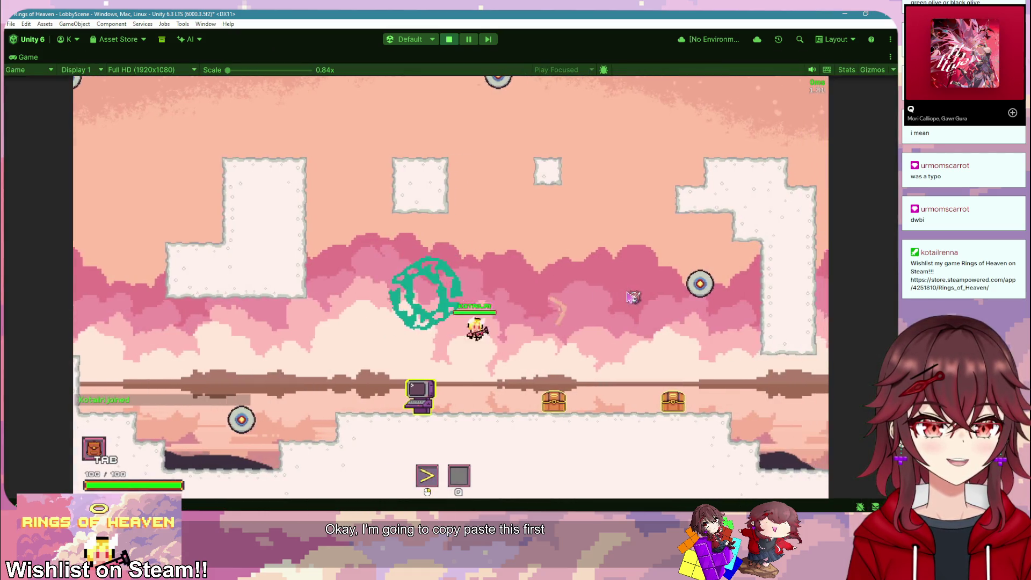
# Step: Collect both Upods and capture the tooltip reading 'Throw 2 googly eye(s) at random intervals.'
pyautogui.press('d')
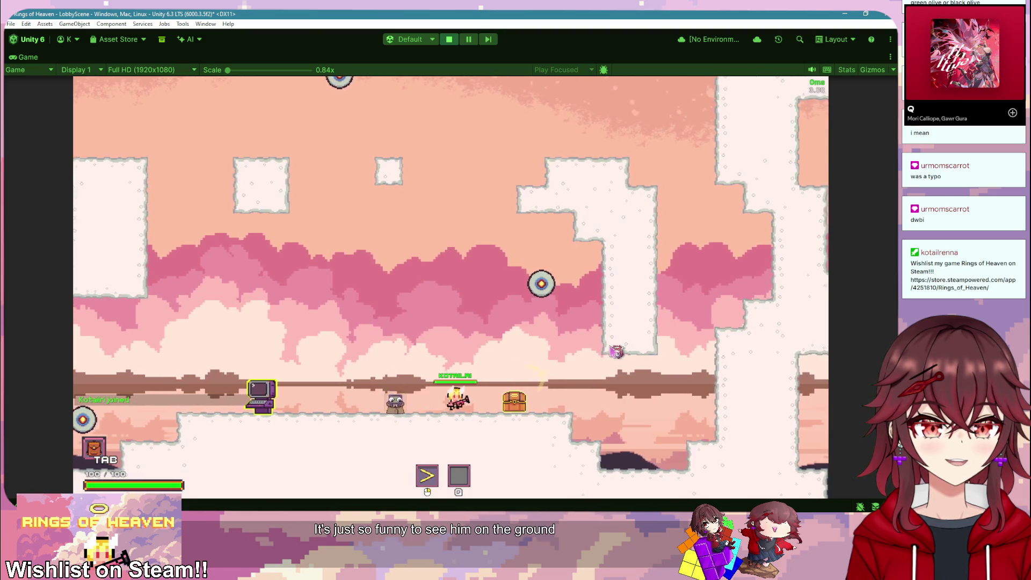
pyautogui.press('a')
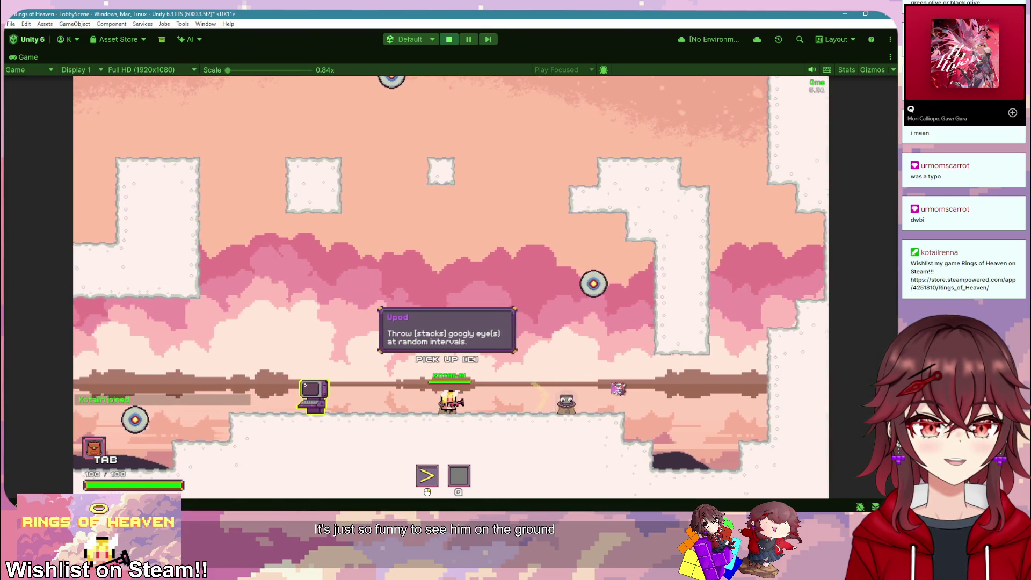
pyautogui.press('e')
pyautogui.press('d')
pyautogui.press('e')
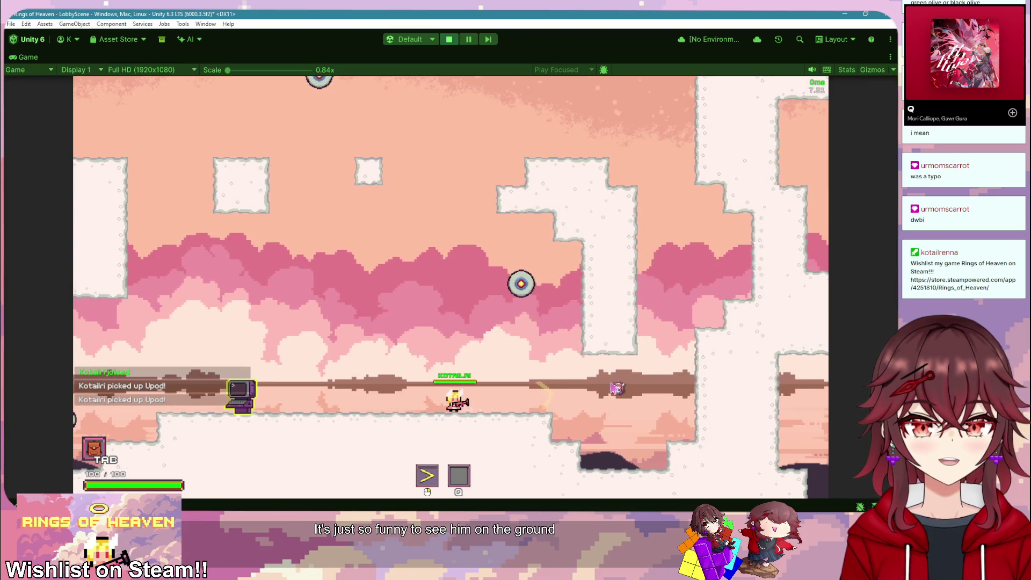
pyautogui.press('Tab')
pyautogui.moveTo(230, 214)
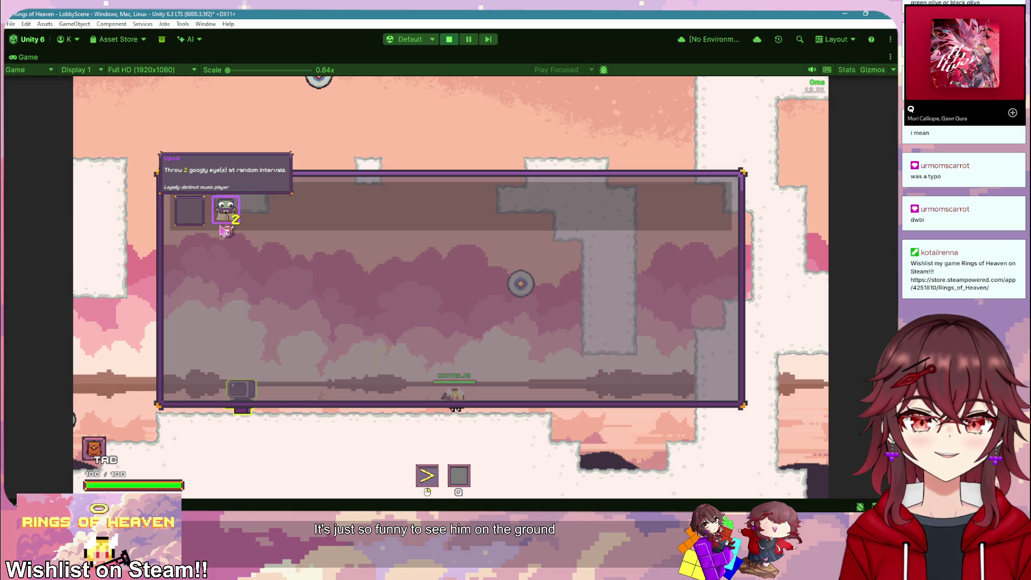
pyautogui.press('Print')
pyautogui.moveTo(121, 127); pyautogui.dragTo(585, 453)
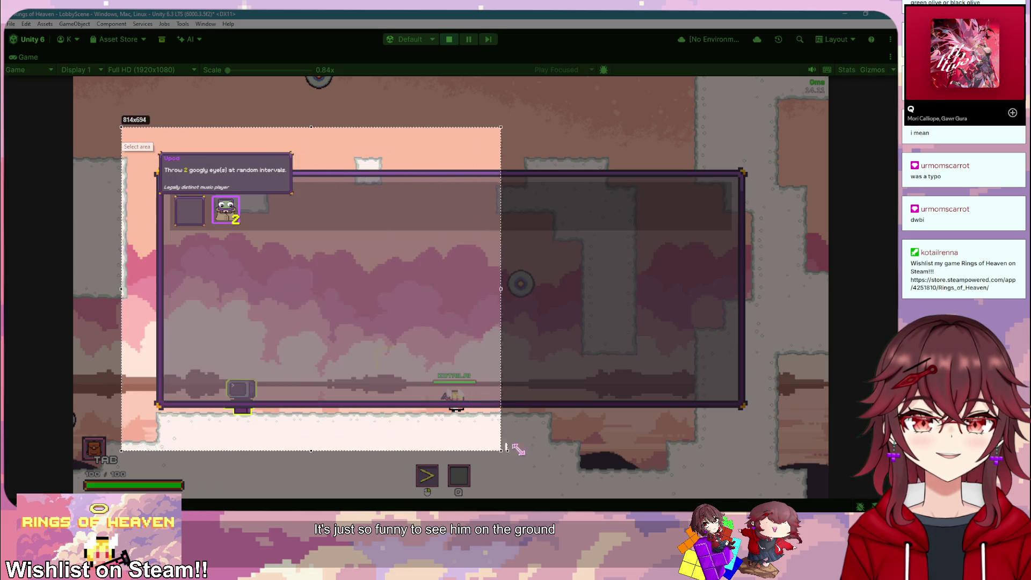
pyautogui.moveTo(512, 413); pyautogui.dragTo(471, 393)
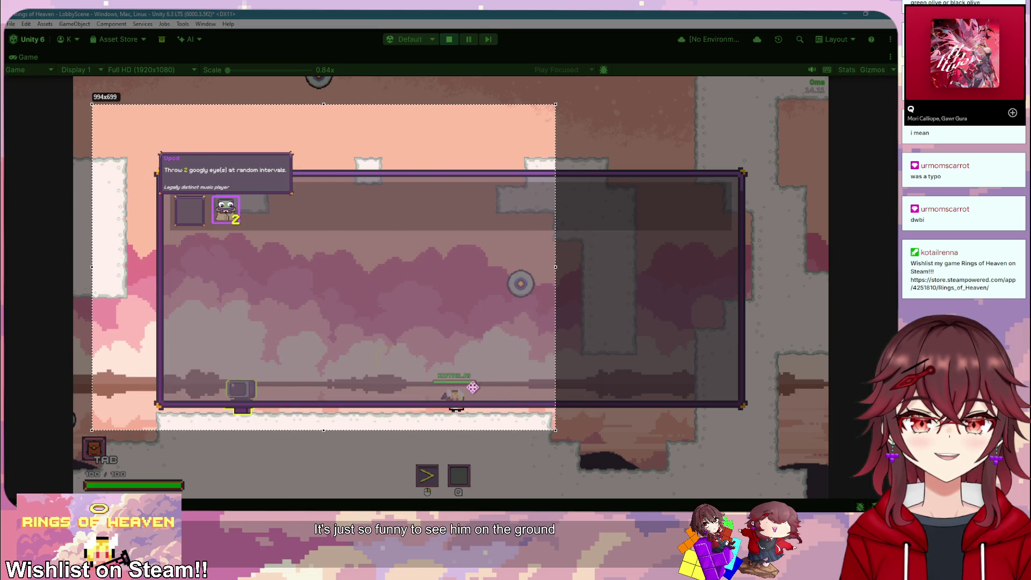
pyautogui.moveTo(472, 392); pyautogui.dragTo(464, 378)
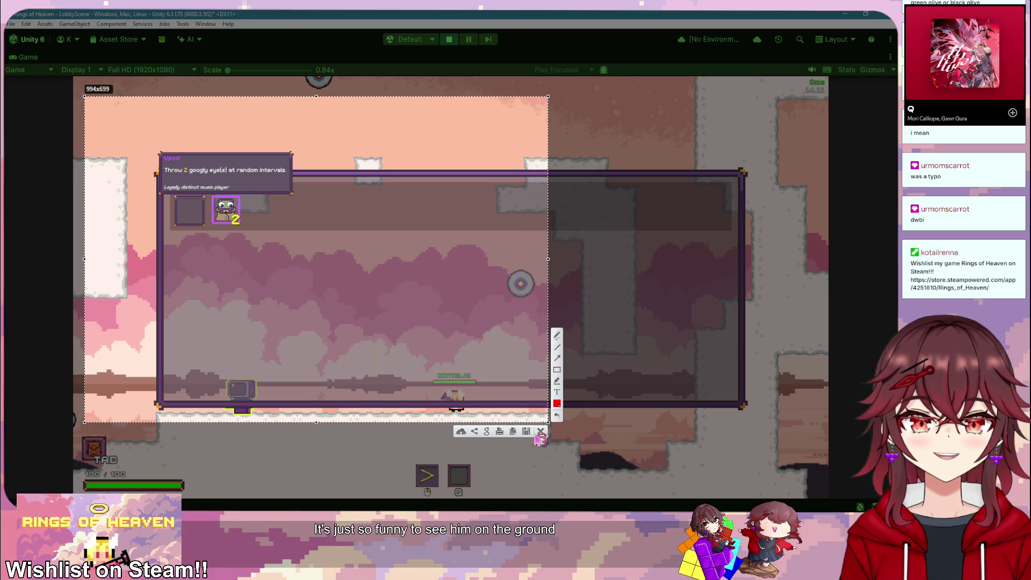
pyautogui.click(514, 432)
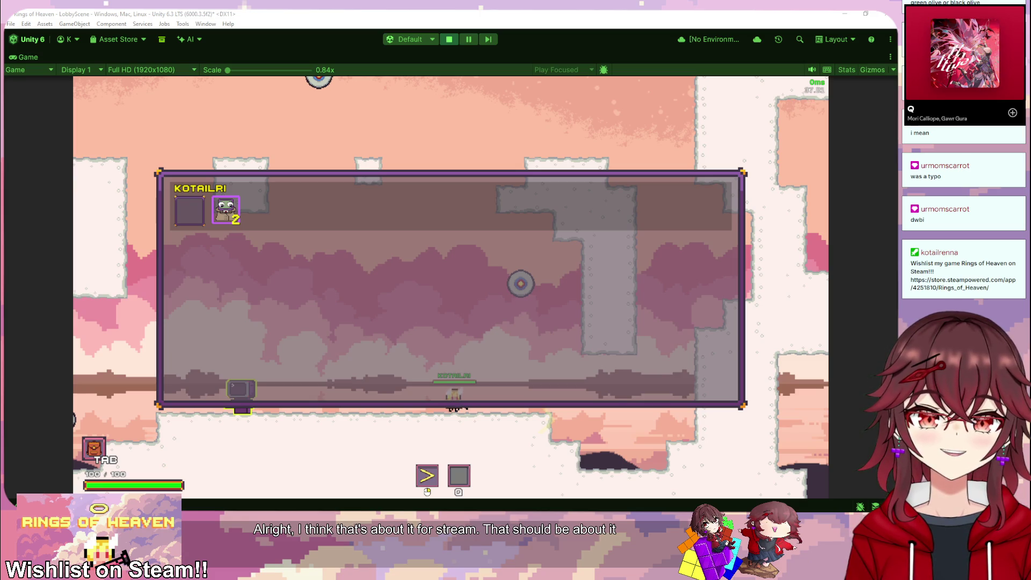
# Step: Walk the character left briefly in the Game view, then stop play mode
pyautogui.click(294, 293)
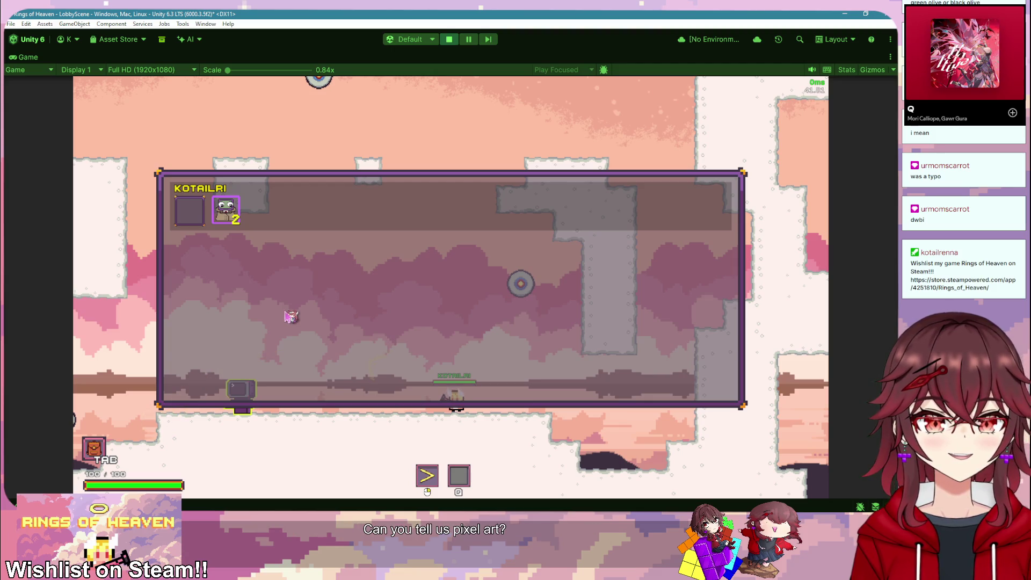
pyautogui.press('a')
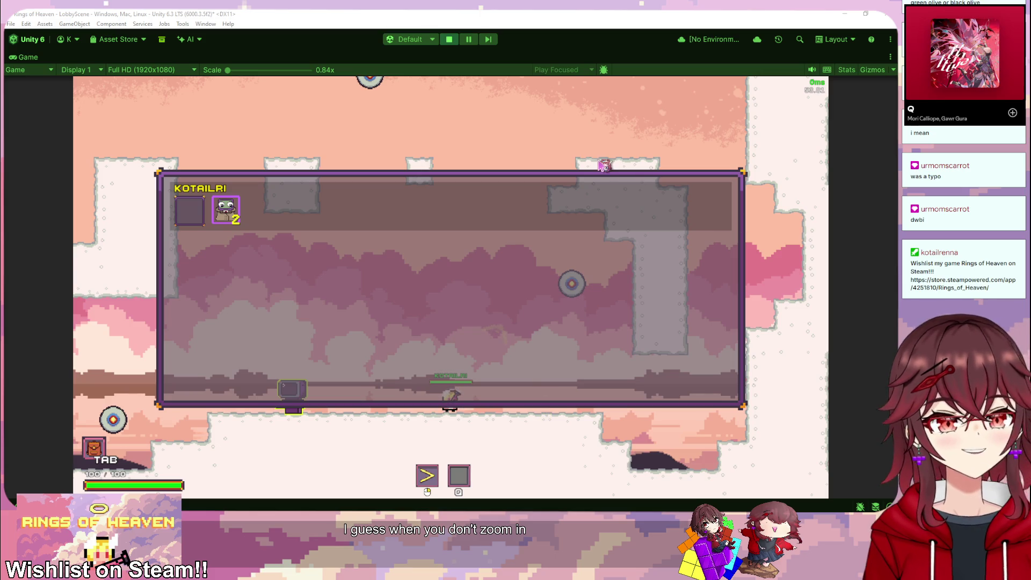
pyautogui.click(449, 39)
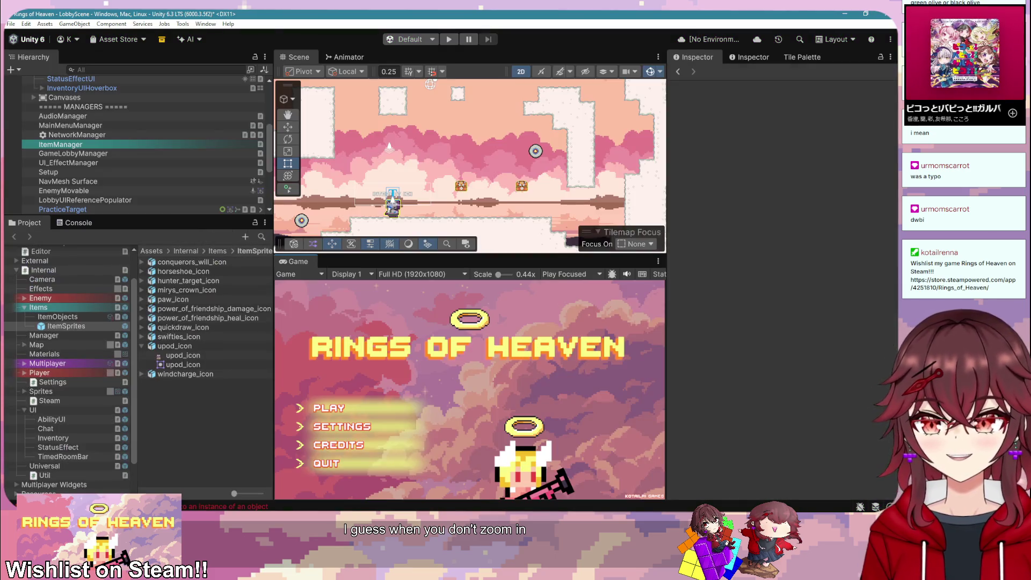